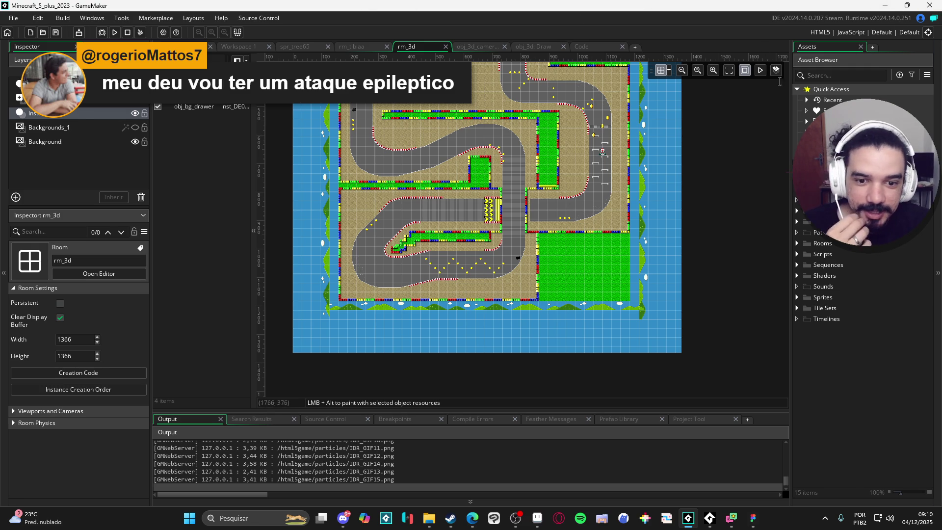
Hide the room's blue Background layer, run the rm_3d race game and drive the kart forward.
click(67, 143)
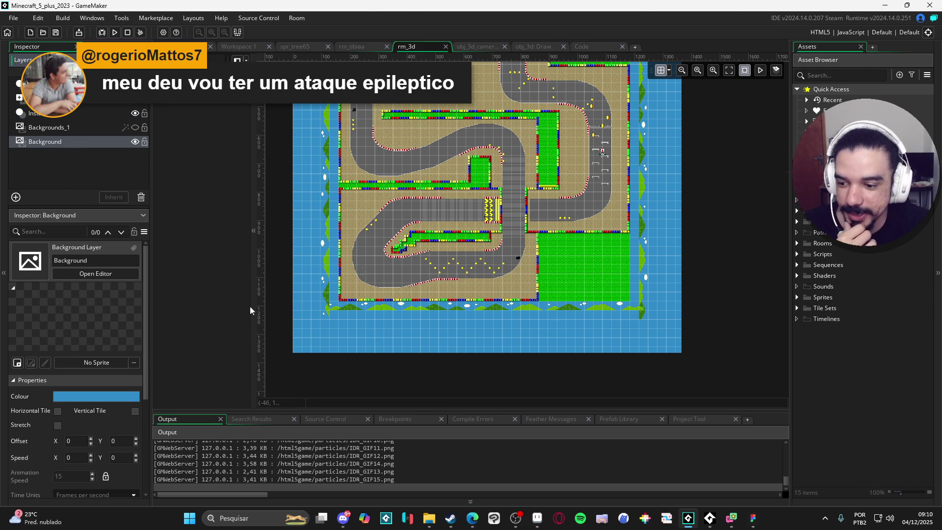
click(134, 142)
key(F5)
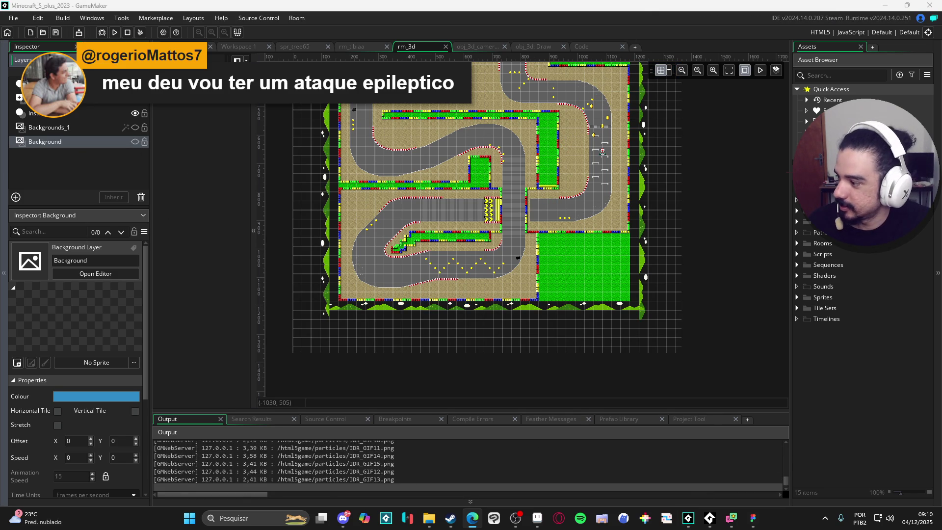
key(Up)
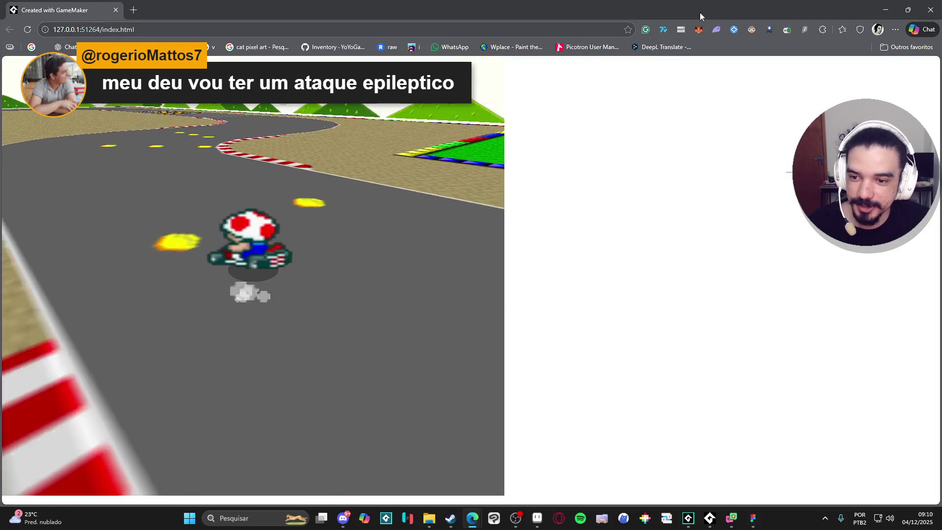
Check the HTML5 Graphics game options (colour interpolation off) and rebuild the kart game.
key(alt+Tab)
click(162, 32)
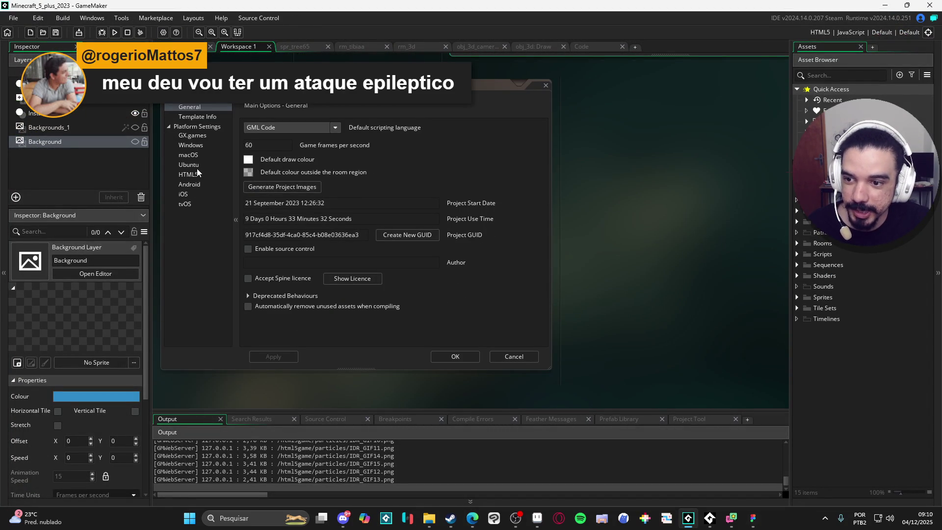
click(193, 172)
click(203, 128)
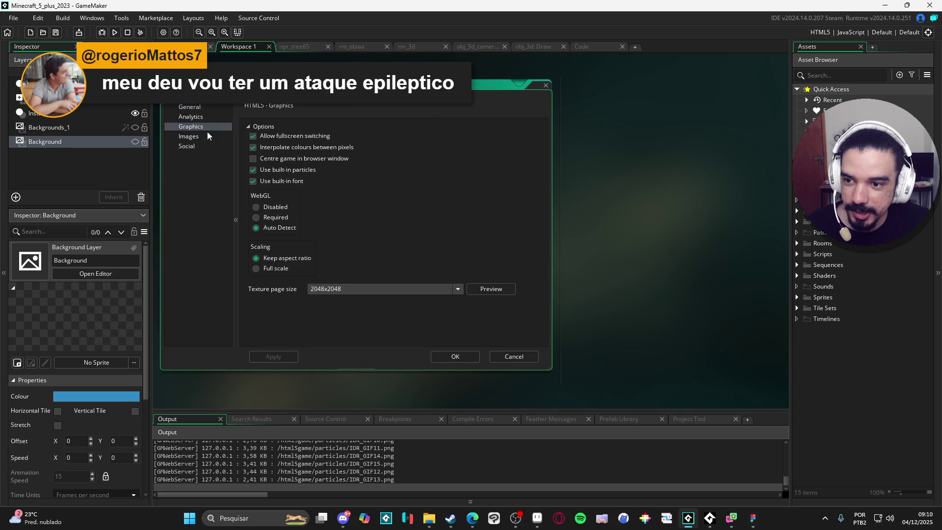
key(F5)
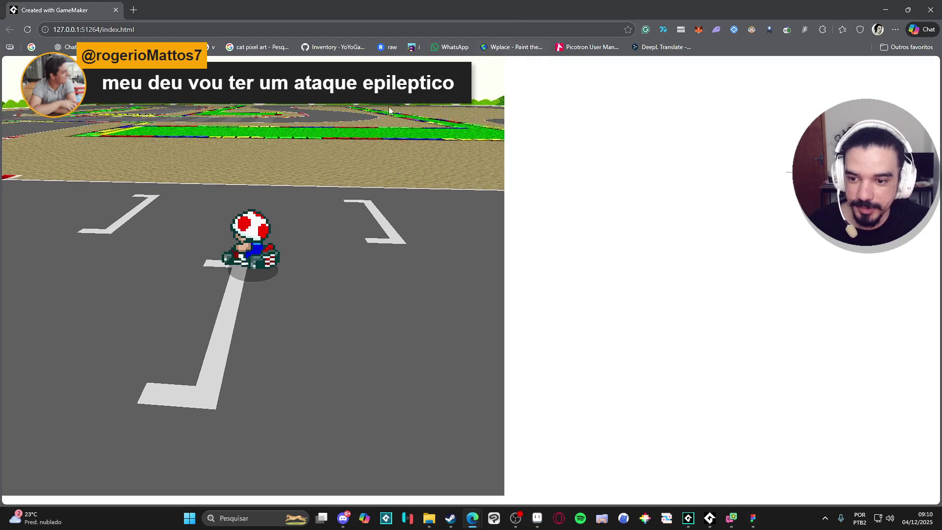
Test-drive the kart through left and right curves, item boxes and a coin, then close the browser.
key(Up)
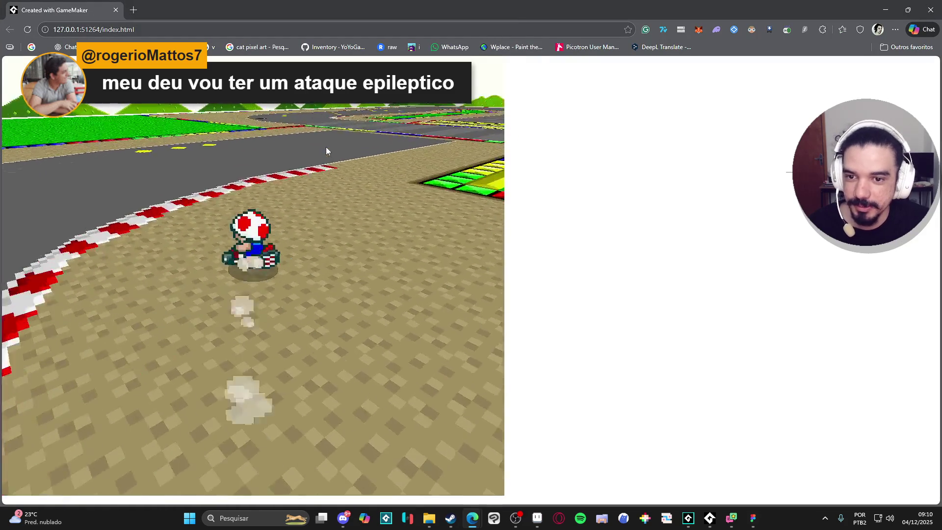
key(Left)
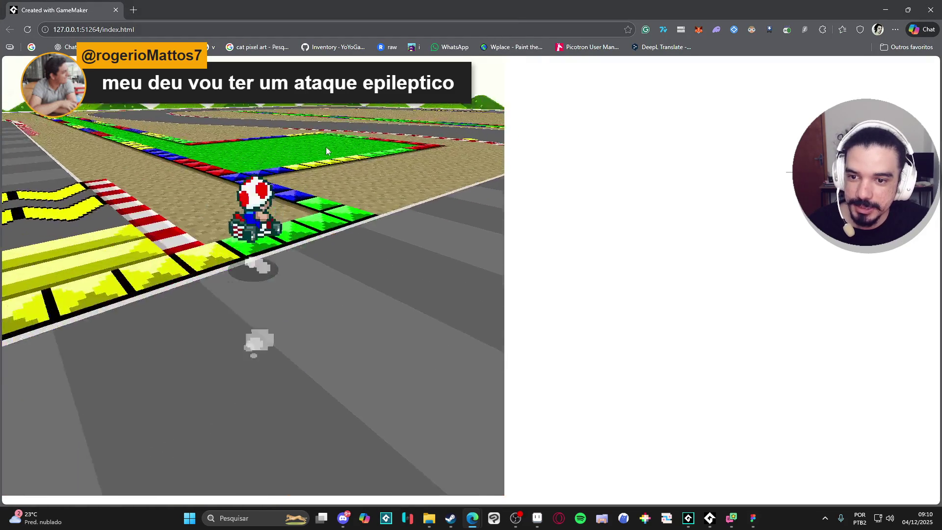
key(Left)
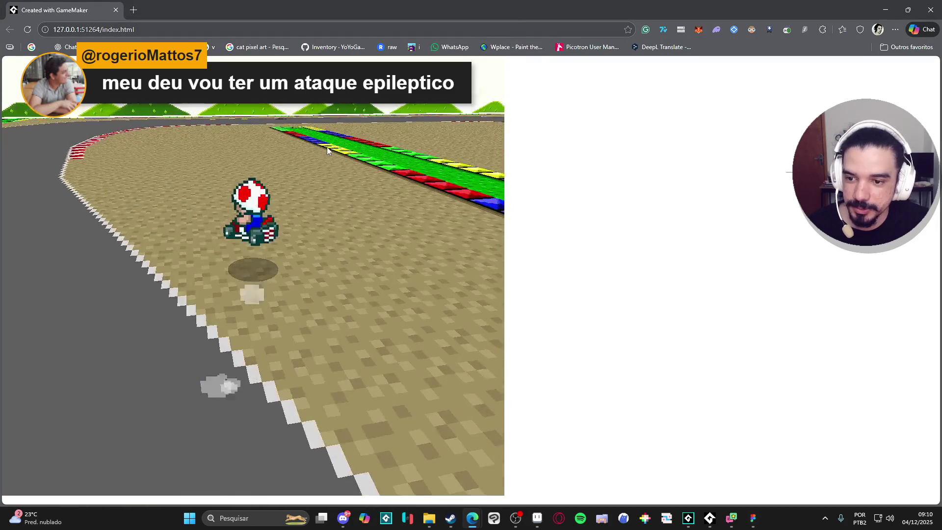
key(Left)
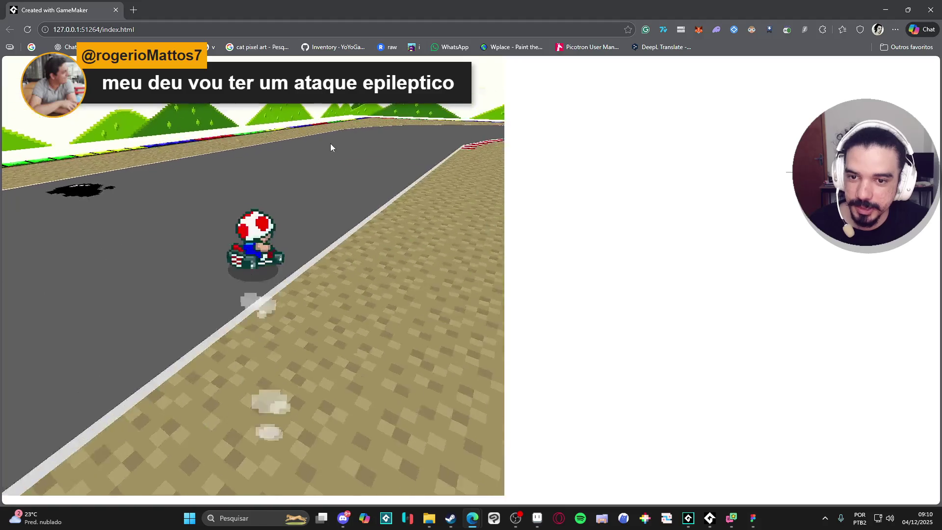
key(Right)
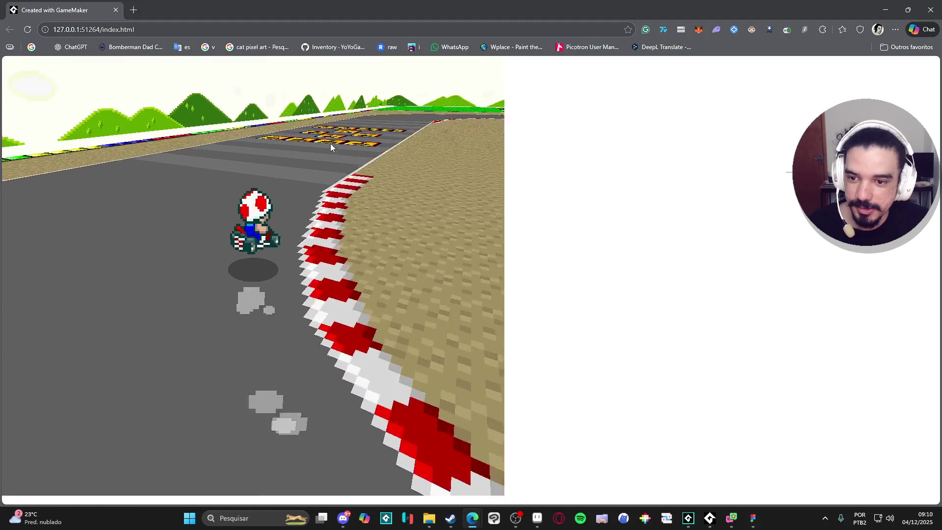
key(Right)
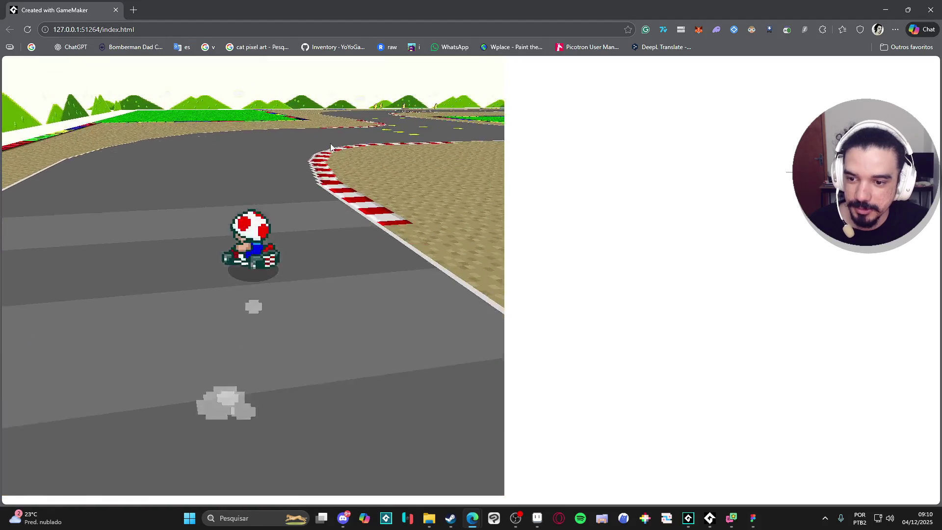
key(Right)
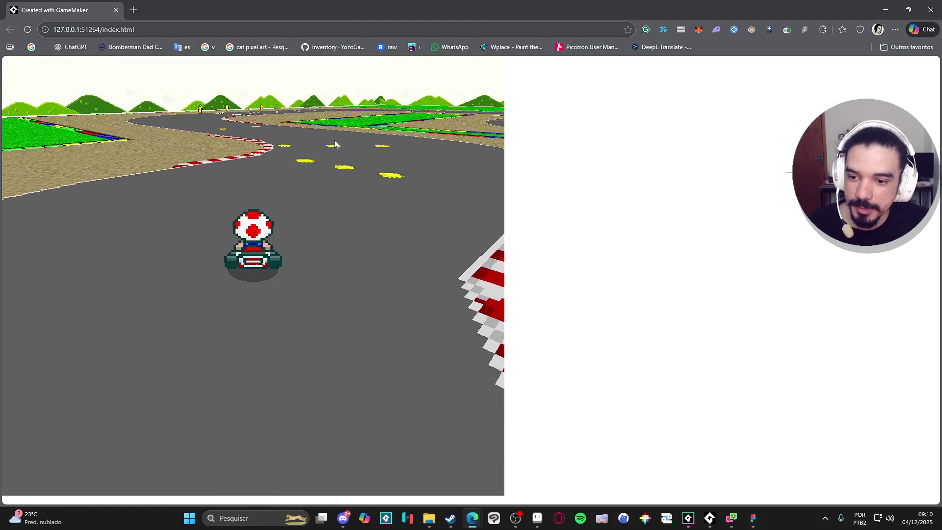
key(Right)
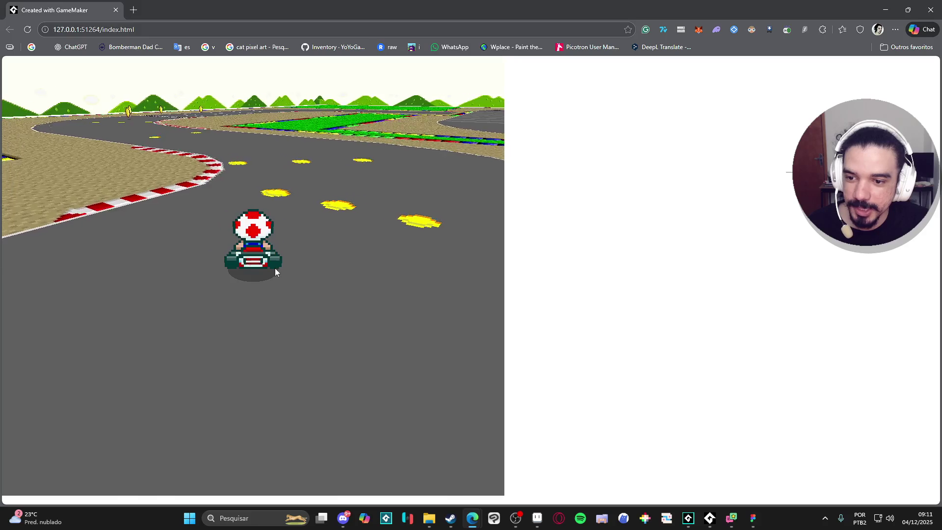
key(Right)
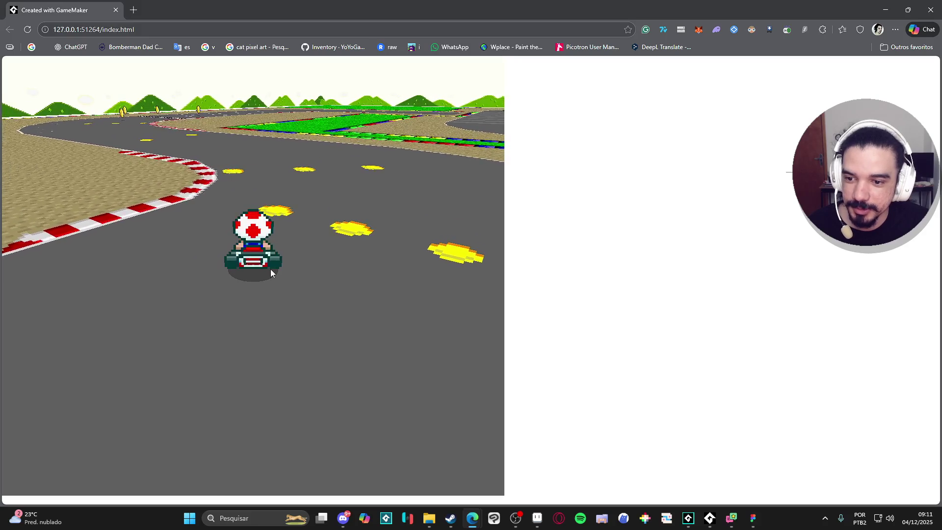
key(Right)
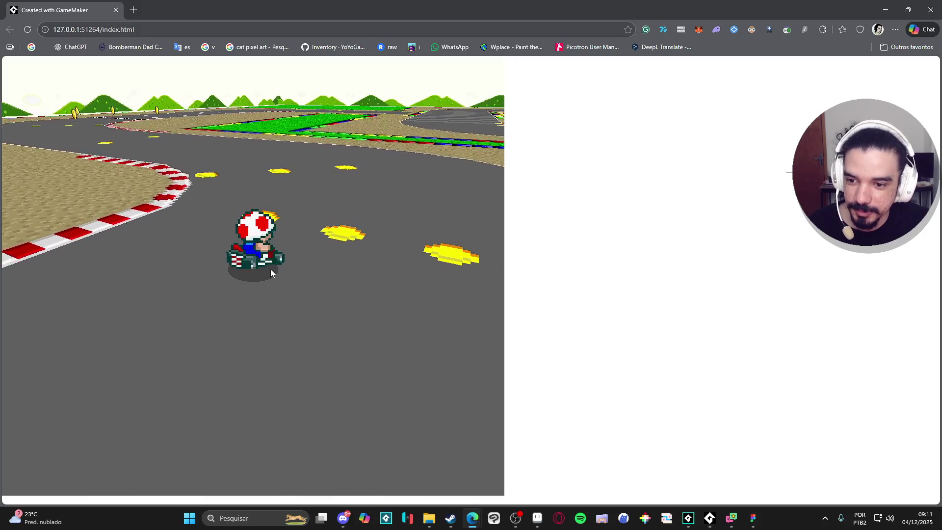
key(Left)
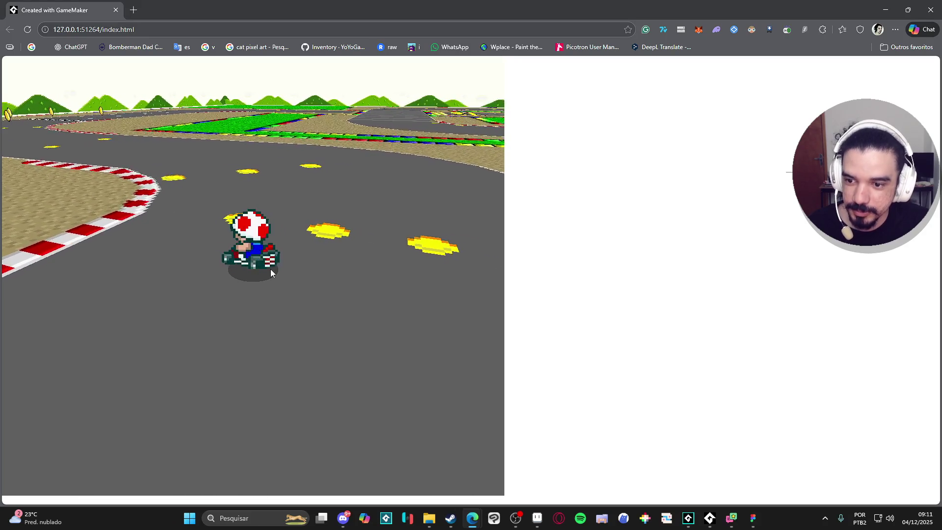
key(Left)
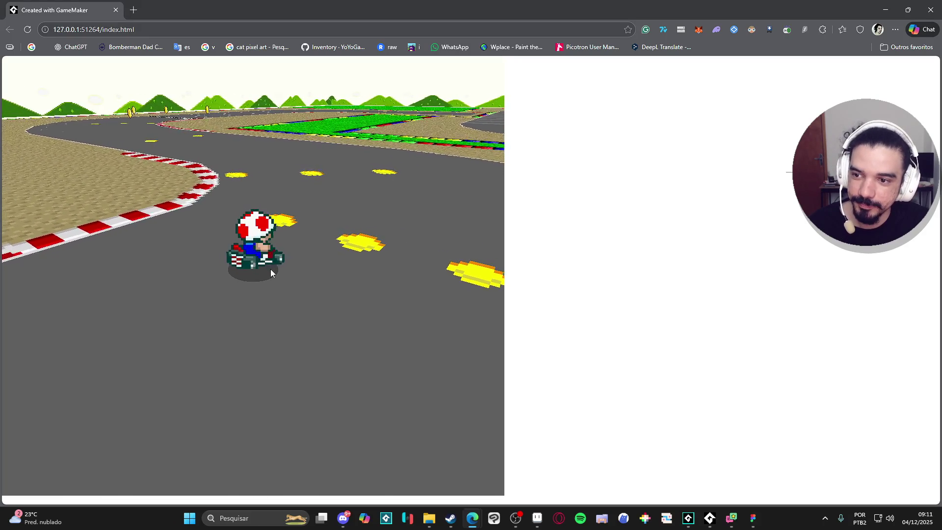
key(Left)
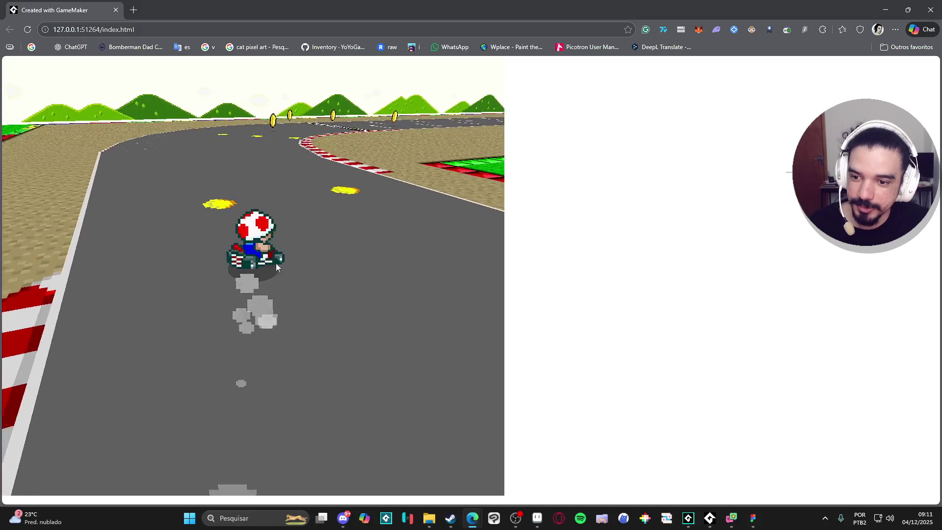
click(934, 6)
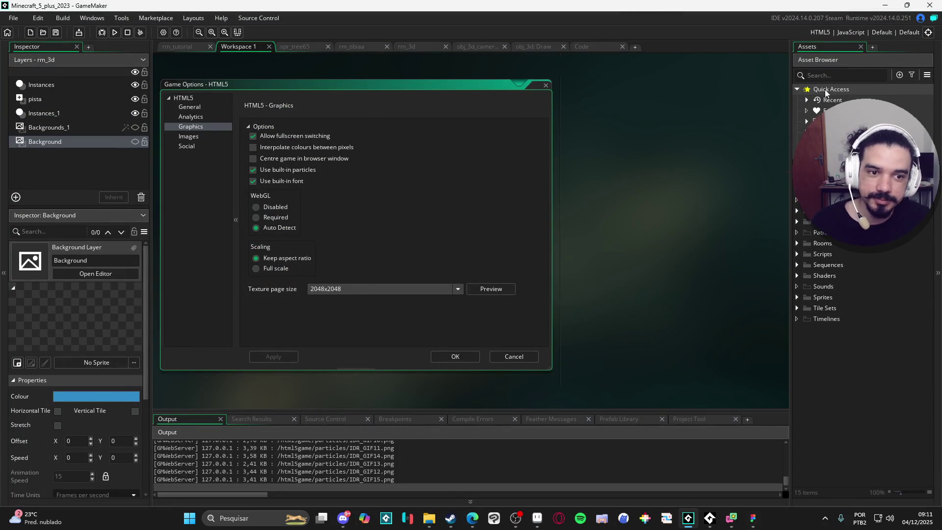
Set the build target to Windows and open the Spiritalis project from Recent Projects.
click(927, 33)
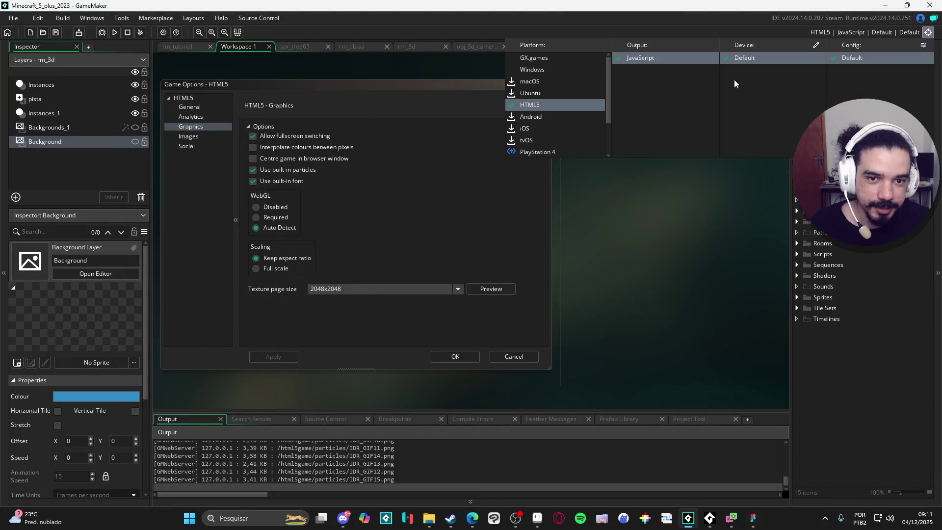
click(548, 72)
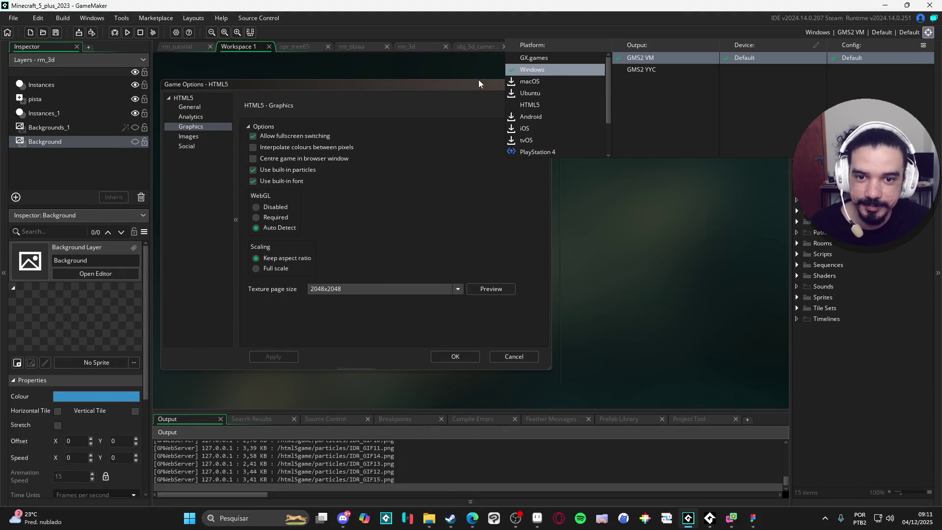
click(23, 18)
mouse_move(20, 58)
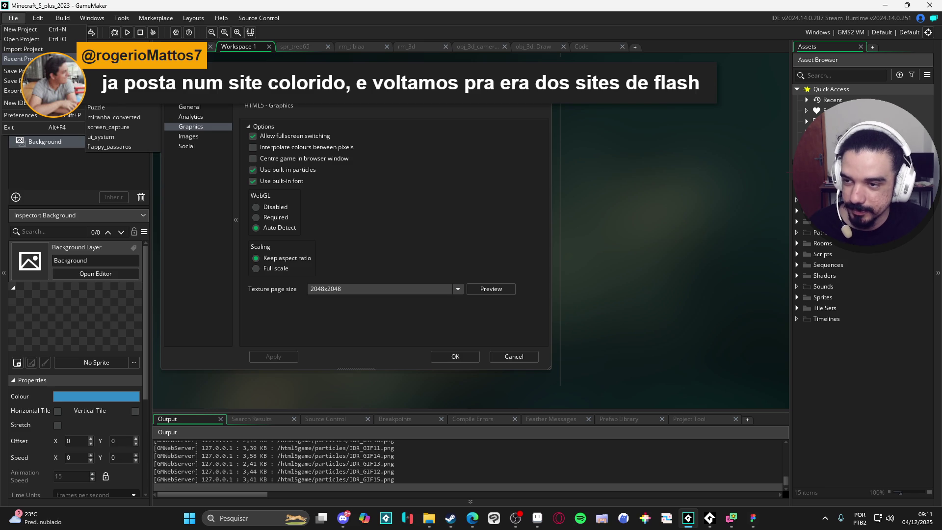
click(106, 58)
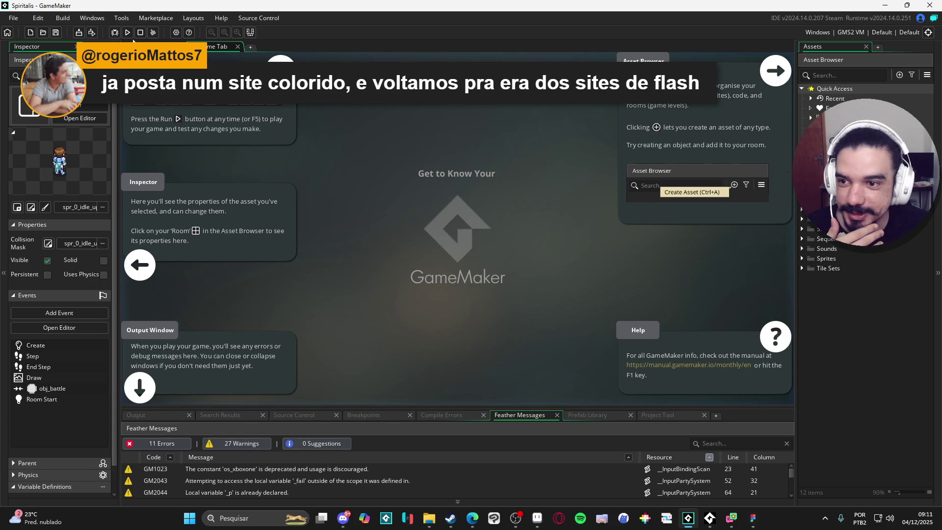
Close the Welcome tab and expand Sequences > Battle > Party > Abilities > themba.
click(237, 46)
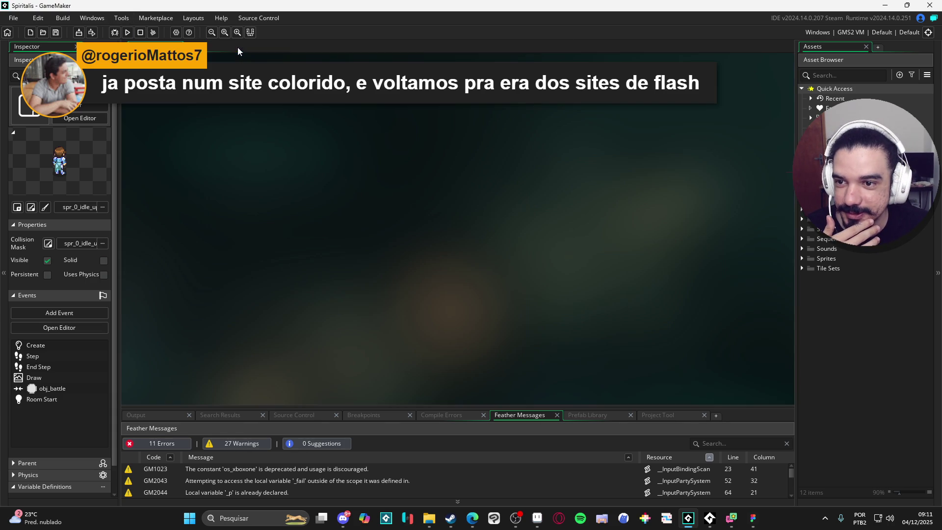
click(801, 248)
click(802, 238)
click(811, 248)
click(819, 258)
click(827, 268)
click(836, 278)
click(837, 278)
click(838, 288)
Open and play sqn_themba_uppercut, enlarge its canvas, then open sqn_themba_stonefist.
double_click(882, 319)
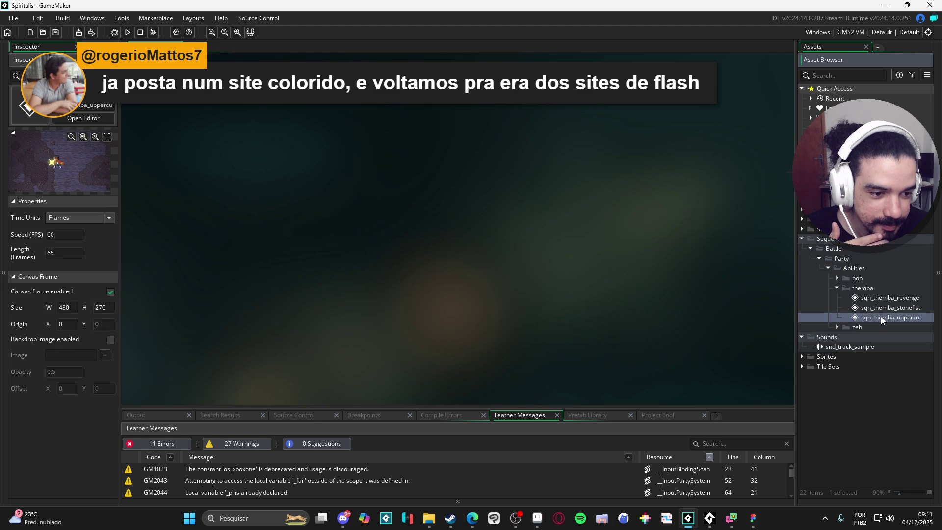
key(Return)
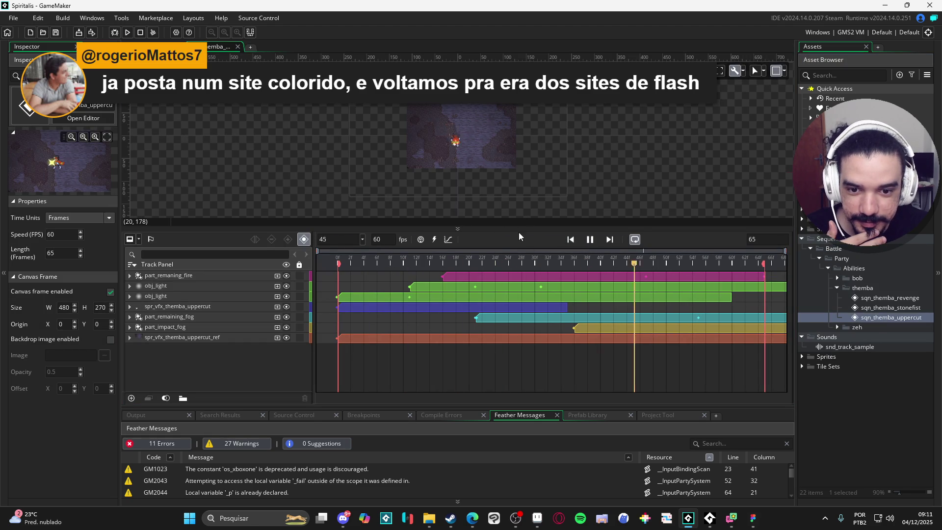
drag(540, 228, 491, 332)
scroll(465, 234, up, 6)
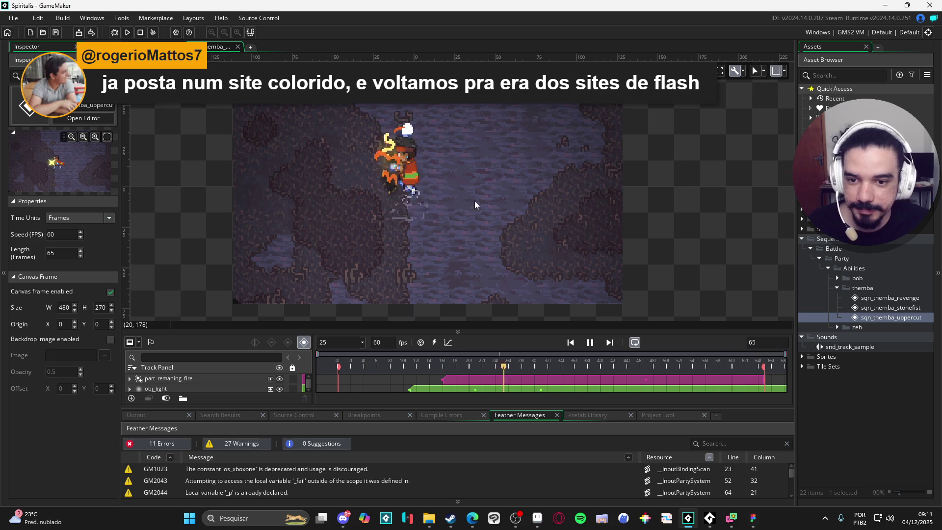
key(Up)
key(Return)
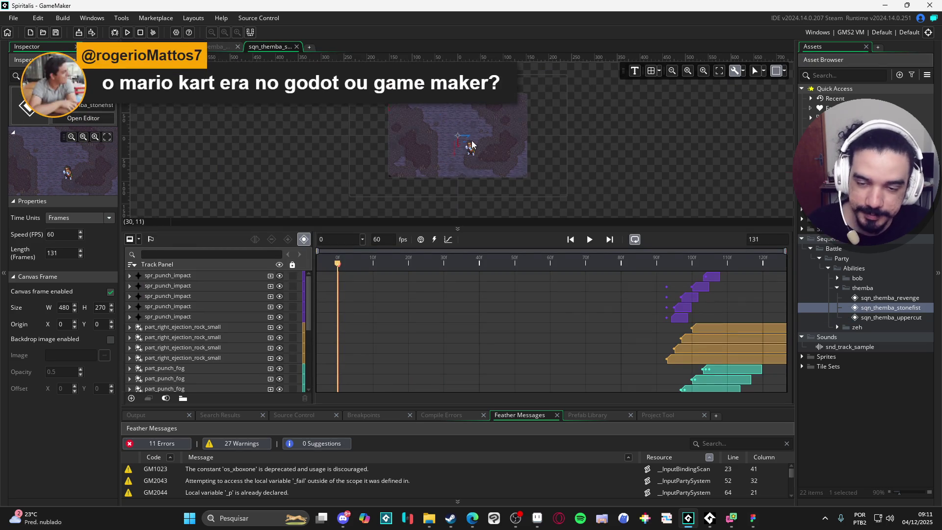
Give the stonefist canvas more room and zoom in on it, then bring Aseprite forward.
scroll(471, 140, up, 5)
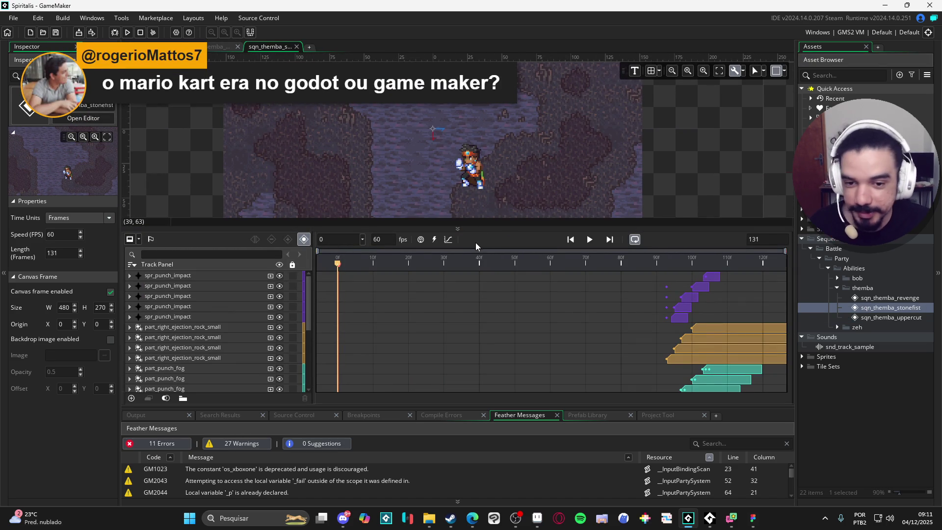
drag(478, 228, 483, 302)
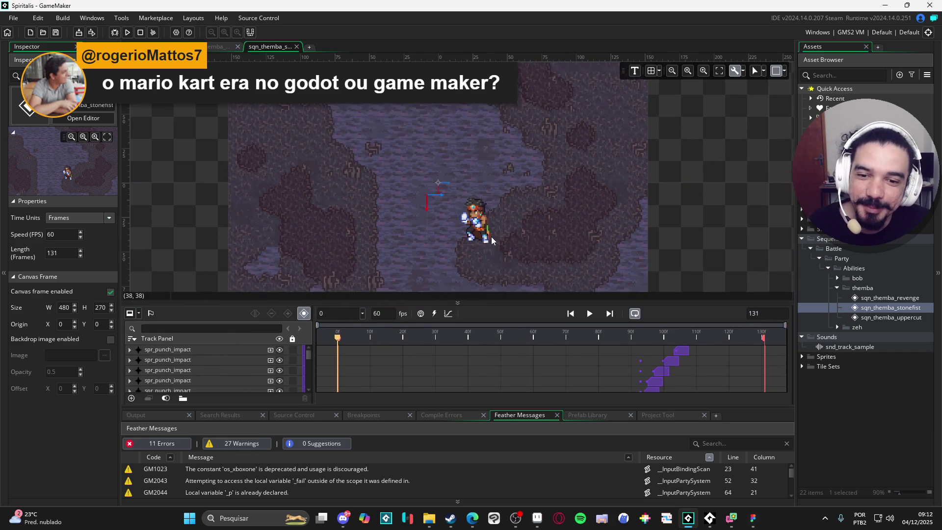
scroll(496, 237, up, 2)
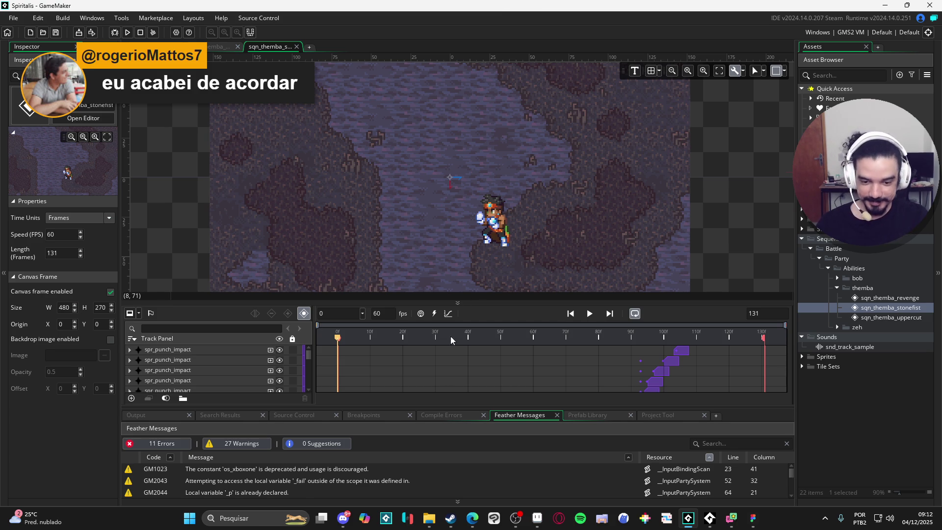
click(537, 518)
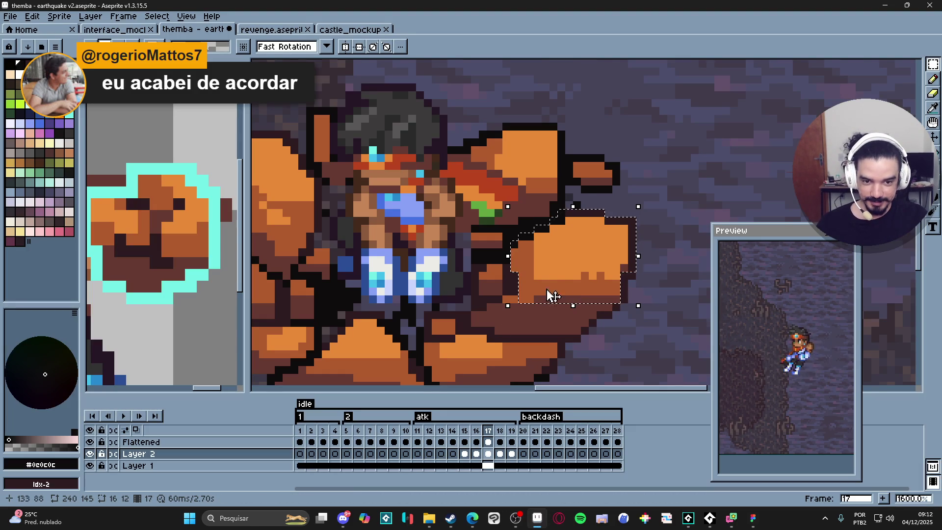
Go to frame 17 and clear the existing selection around the rock fist.
click(477, 438)
click(488, 430)
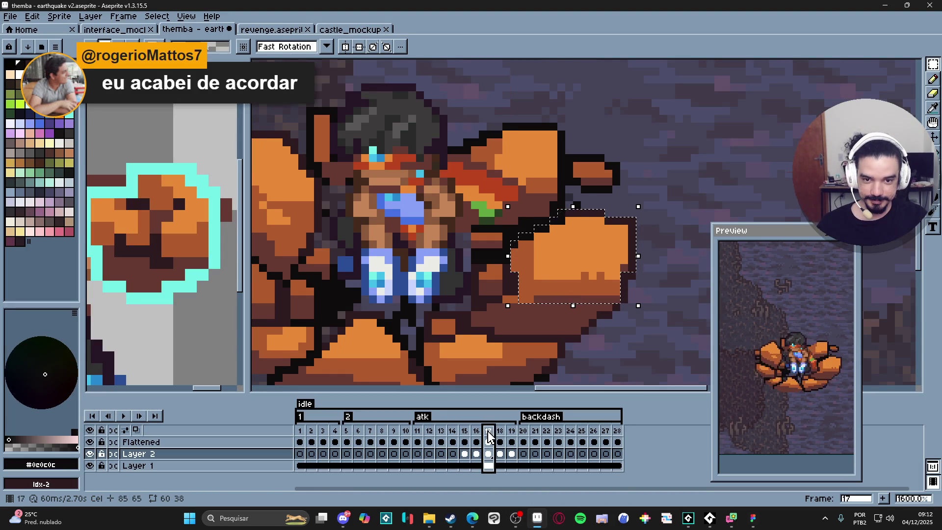
key(v)
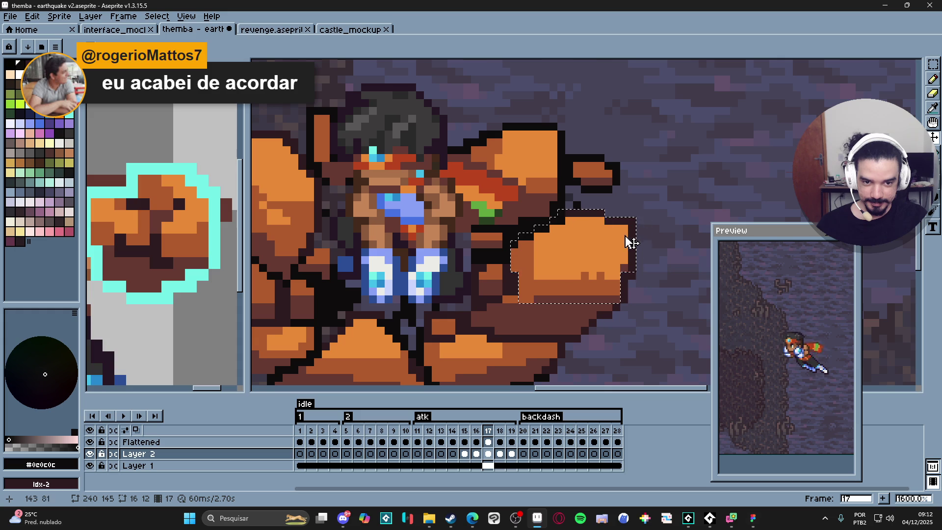
key(m)
click(632, 236)
key(v)
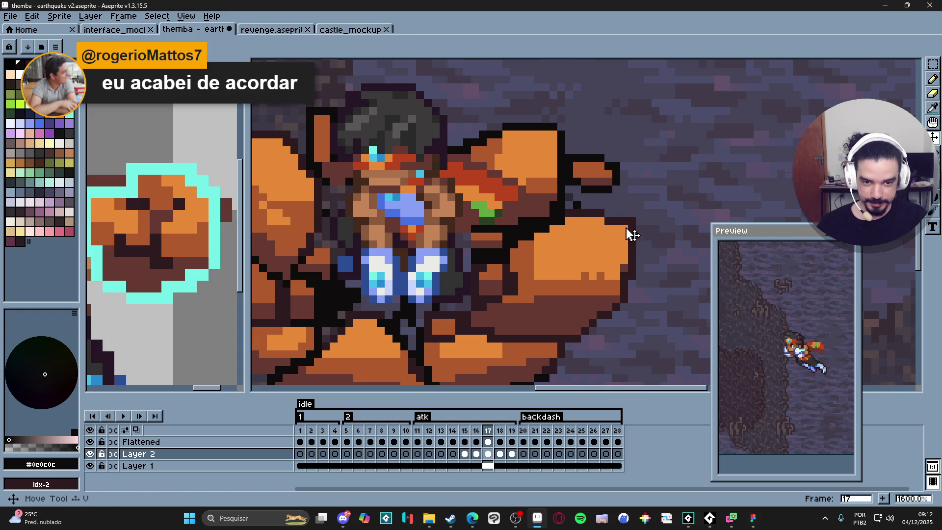
drag(610, 244, 624, 246)
Marquee-select the right rock fist, extending it leftward with additive rectangles.
key(m)
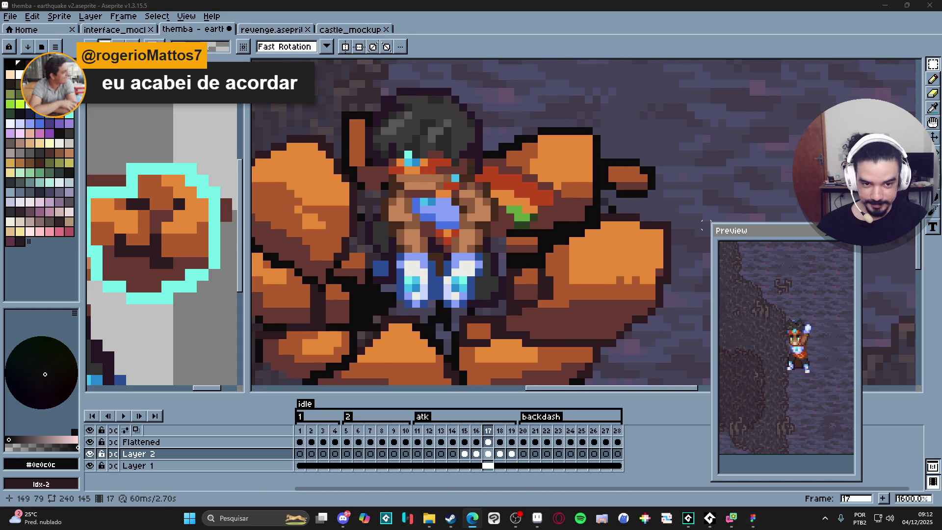
mouse_move(665, 225)
mouse_down()
mouse_move(586, 310)
mouse_move(608, 319)
mouse_move(585, 326)
mouse_up()
scroll(627, 231, up, 2)
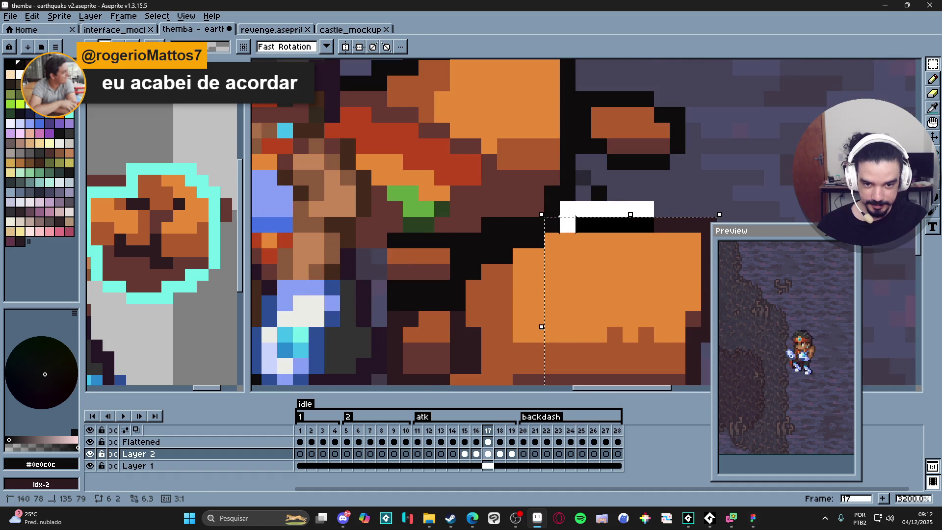
scroll(573, 227, down, 2)
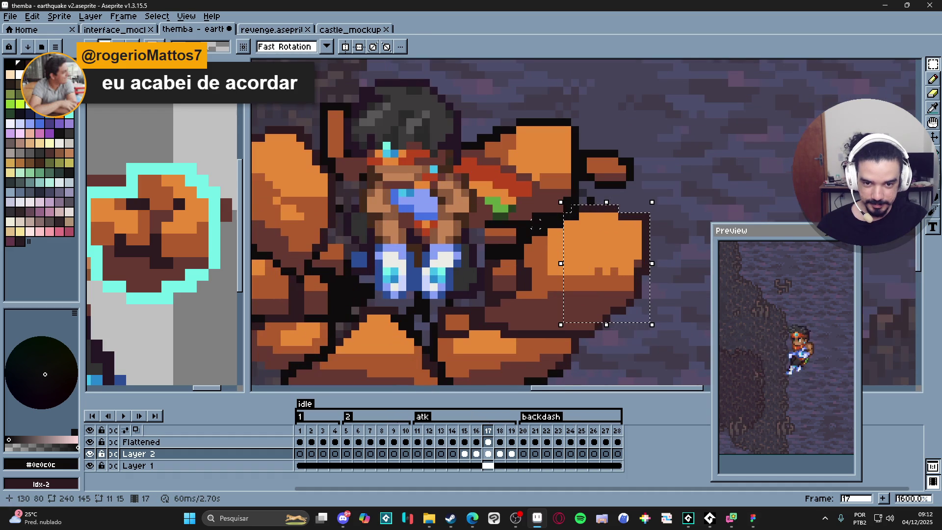
drag(534, 224, 595, 304)
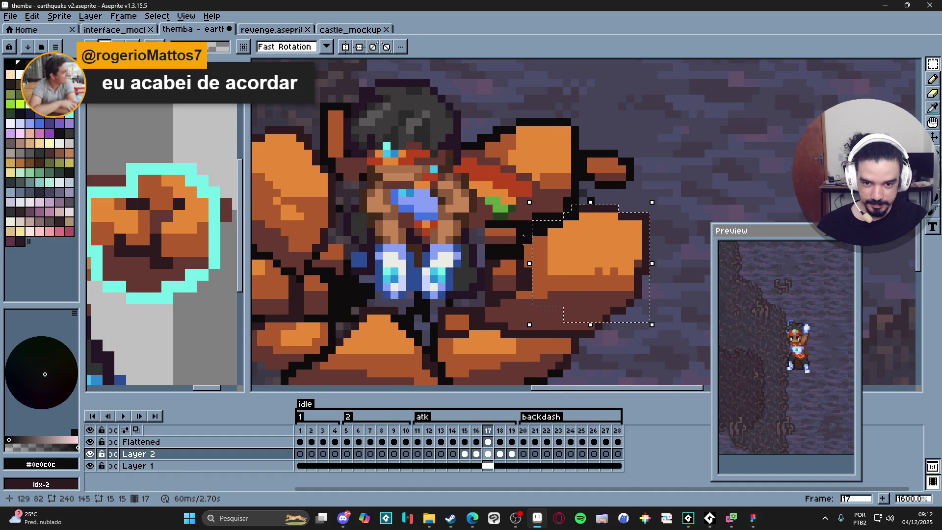
drag(524, 228, 591, 304)
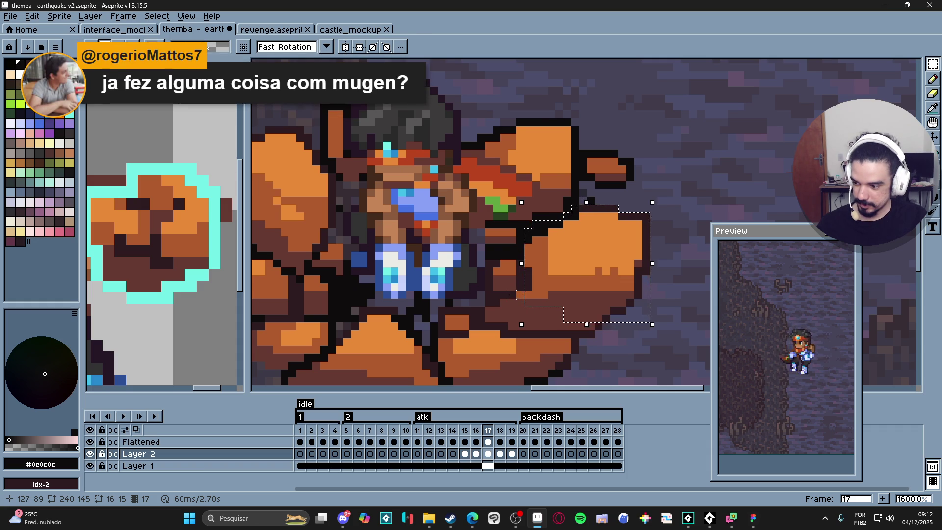
scroll(495, 295, up, 3)
mouse_move(491, 290)
mouse_down()
mouse_move(551, 337)
mouse_move(630, 347)
mouse_move(661, 365)
mouse_up()
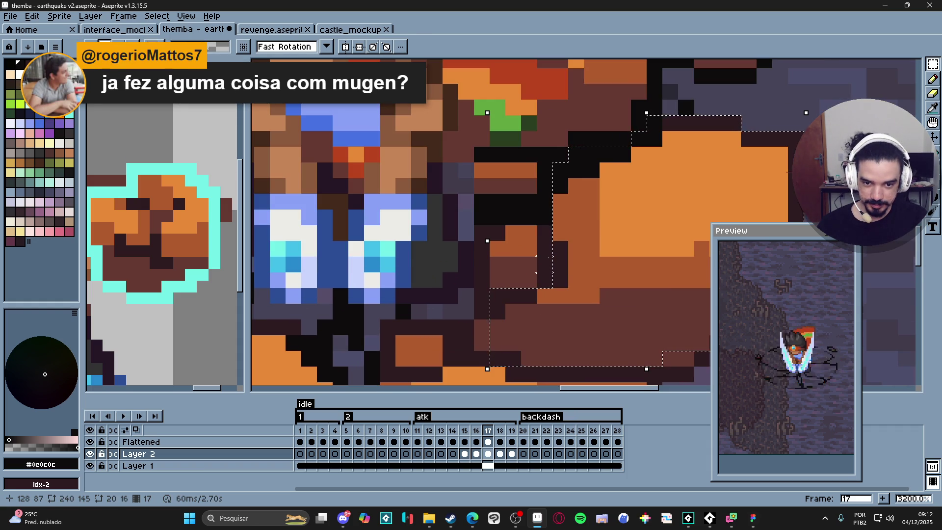
drag(535, 242, 547, 284)
Add lower-edge pieces to the fist selection, then rotate it slightly and shift it one pixel left.
scroll(554, 304, down, 1)
scroll(554, 305, up, 1)
drag(490, 295, 539, 328)
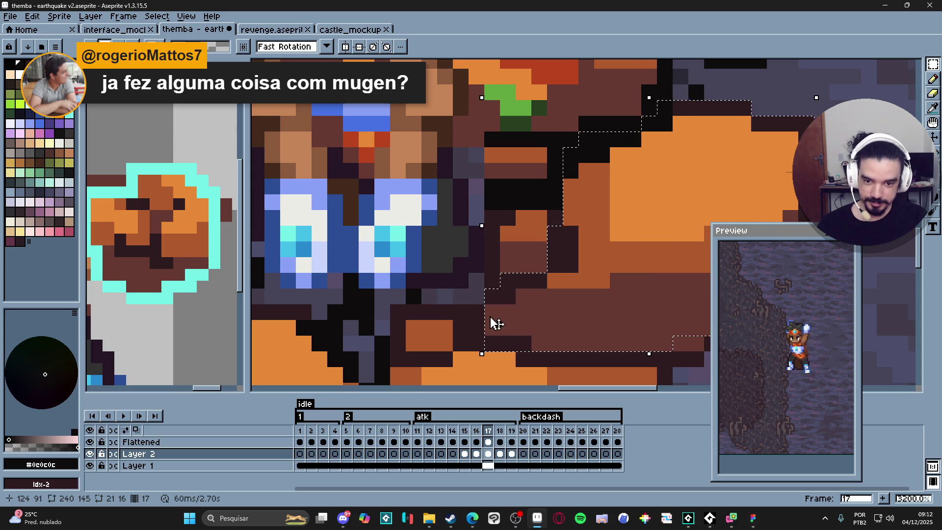
scroll(572, 322, down, 1)
scroll(588, 353, up, 1)
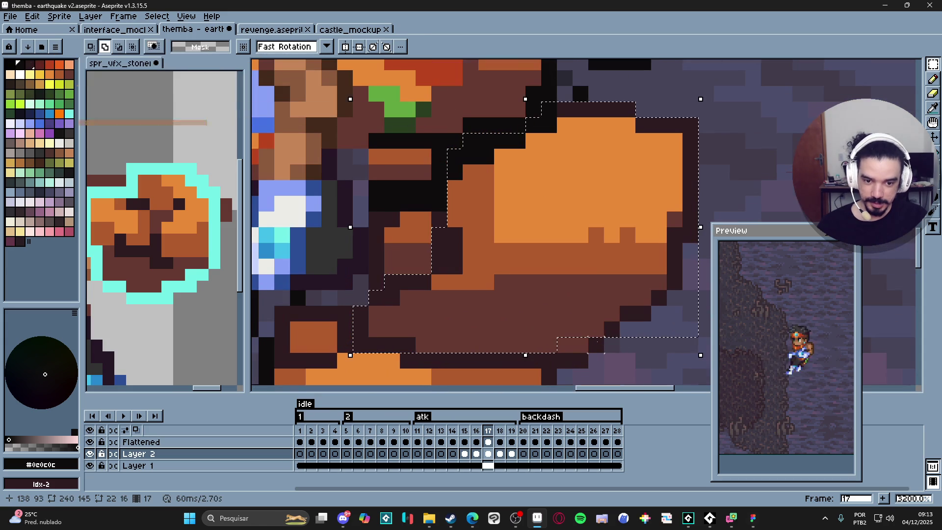
drag(595, 360, 541, 321)
drag(583, 357, 541, 321)
scroll(589, 303, down, 1)
drag(638, 206, 643, 211)
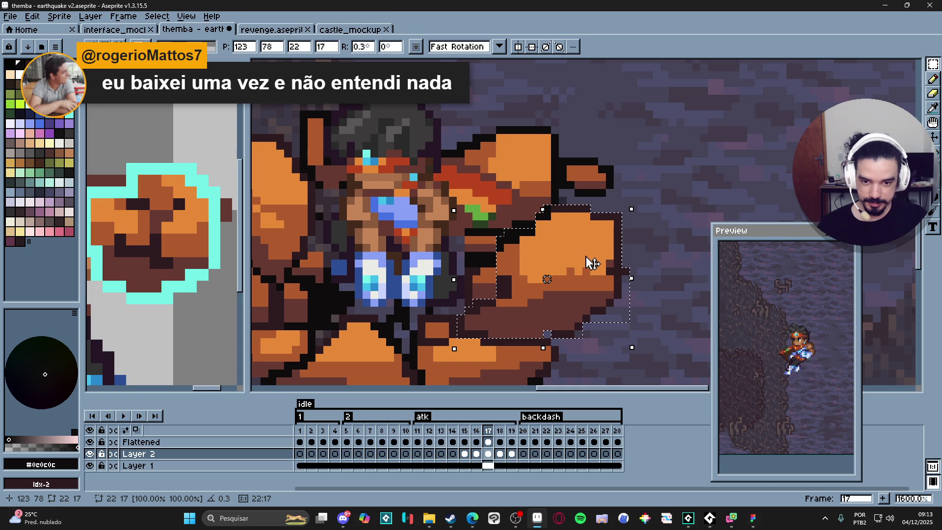
drag(592, 263, 588, 265)
key(Return)
Compare frames 16 and 17, then with the Pencil sample the rock's orange, brown and outline colours.
click(476, 430)
click(488, 430)
key(b)
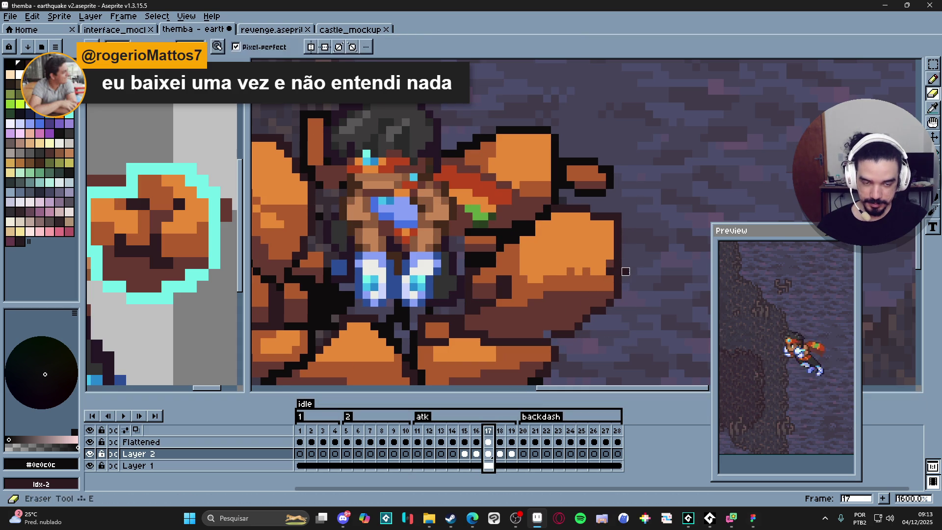
alt+click(608, 270)
alt+click(564, 328)
alt+click(594, 319)
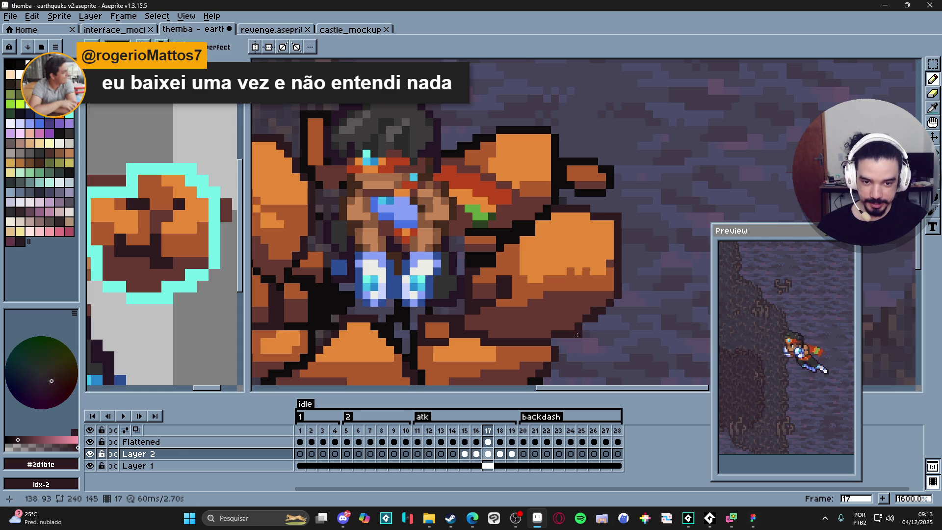
alt+click(580, 325)
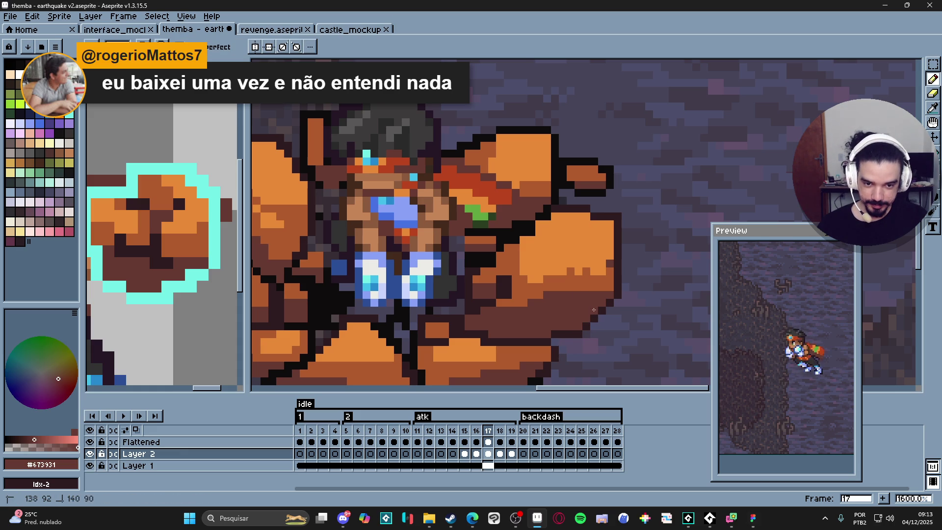
scroll(593, 310, down, 5)
scroll(596, 302, up, 4)
alt+click(598, 297)
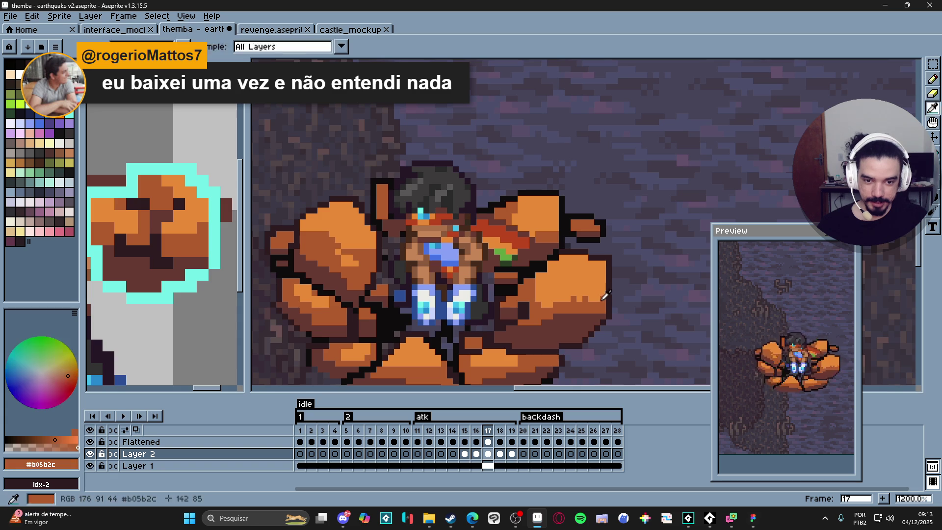
alt+click(592, 300)
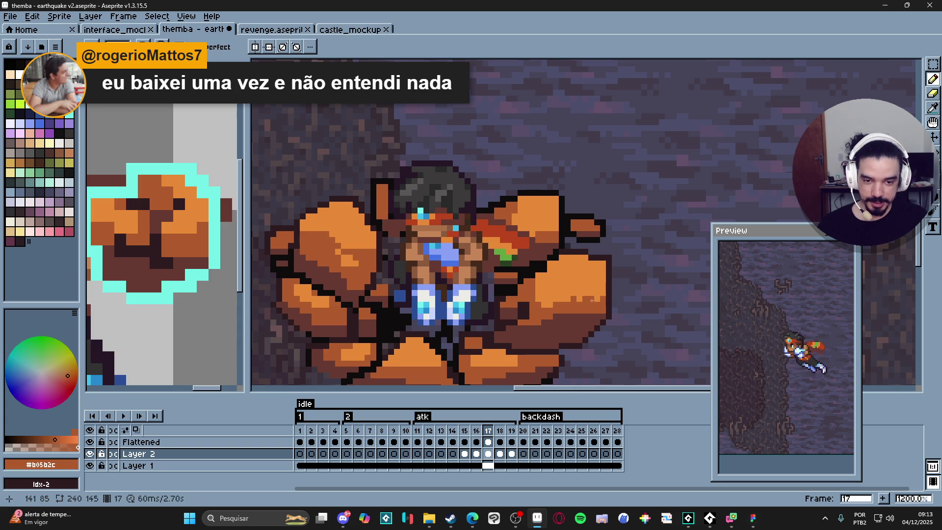
alt+click(567, 299)
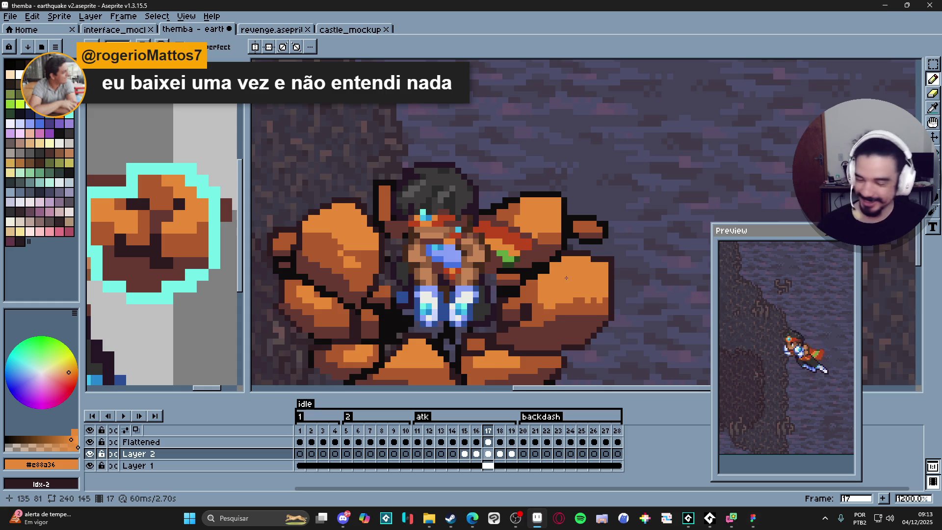
Save 'themba - earthquake v2.aseprite' and flip between frames 16 and 17 to check it.
scroll(566, 277, down, 2)
scroll(566, 282, up, 3)
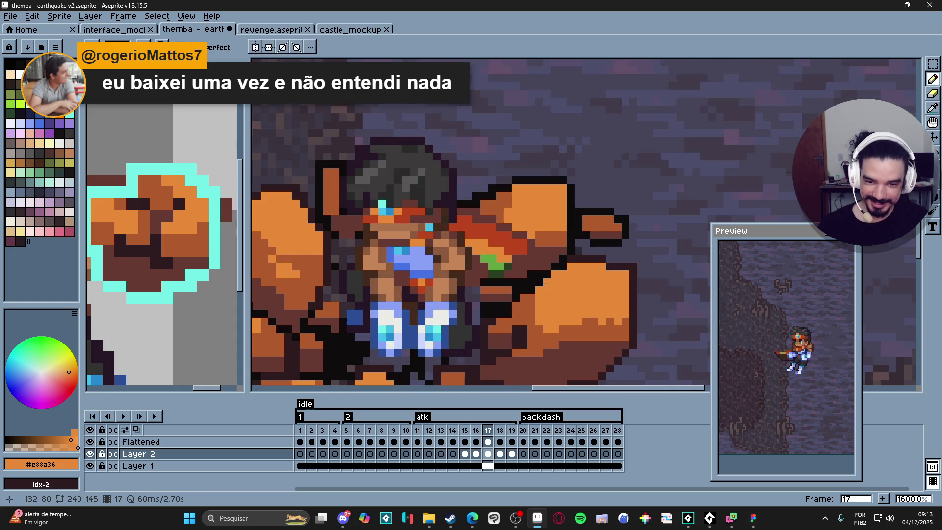
scroll(592, 281, down, 3)
scroll(604, 283, up, 2)
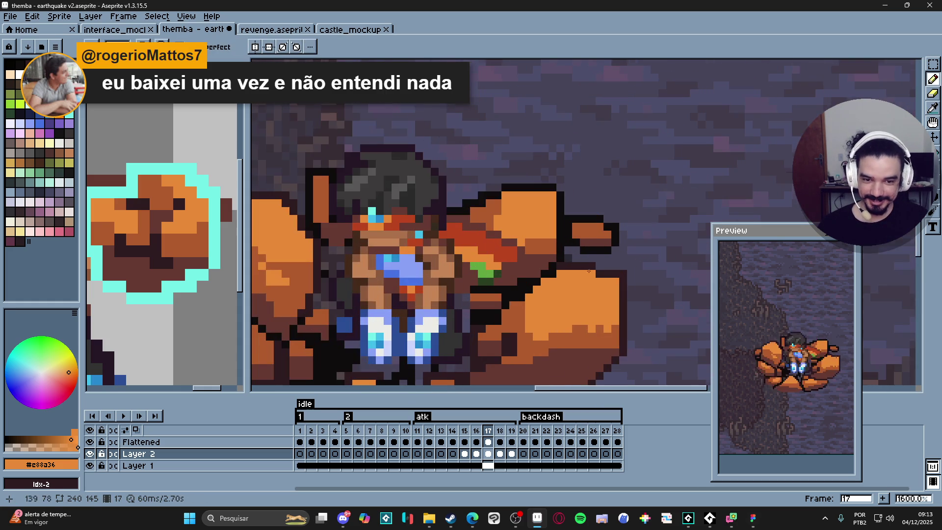
drag(479, 321, 546, 278)
key(ctrl+s)
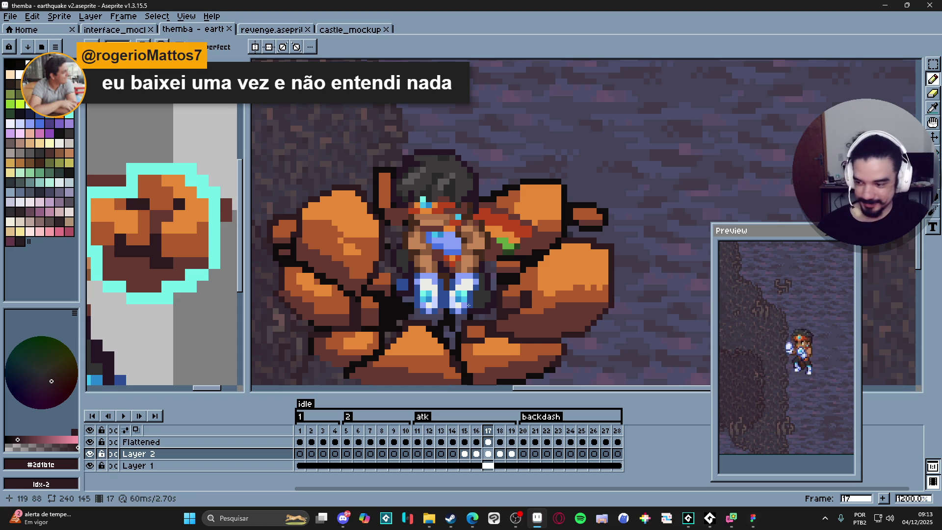
scroll(569, 281, down, 1)
click(483, 431)
click(487, 431)
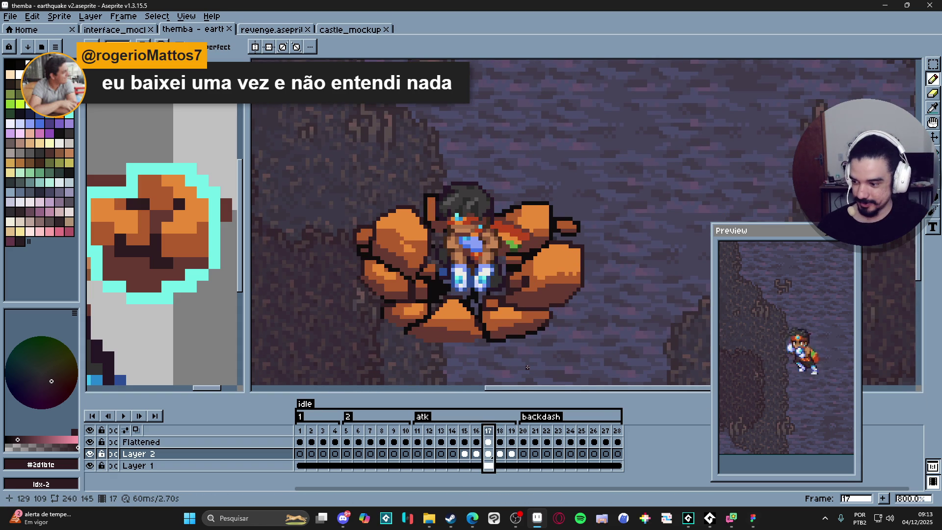
scroll(554, 319, up, 1)
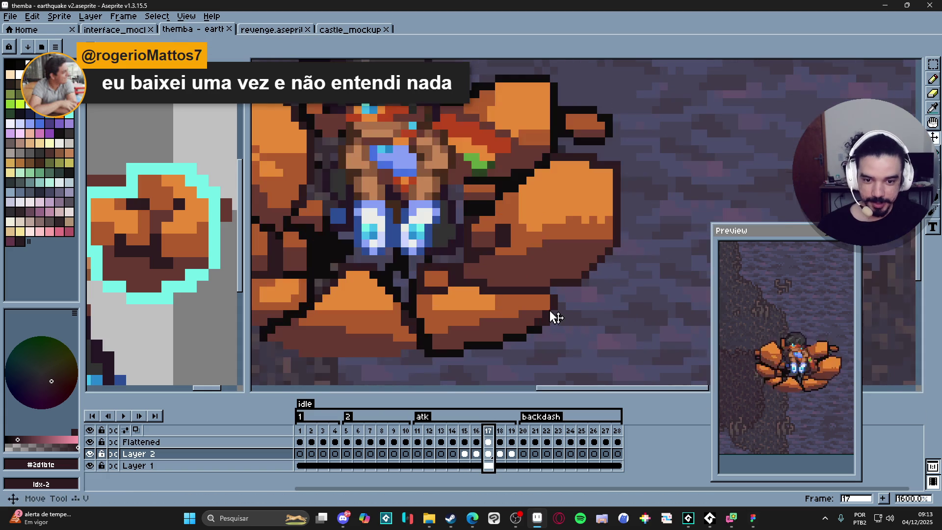
Marquee-select the lower orange rock slab on frame 17 with several additive rectangles.
key(m)
mouse_move(557, 295)
mouse_down()
mouse_move(472, 324)
mouse_move(452, 337)
mouse_move(458, 343)
mouse_up()
scroll(551, 276, up, 1)
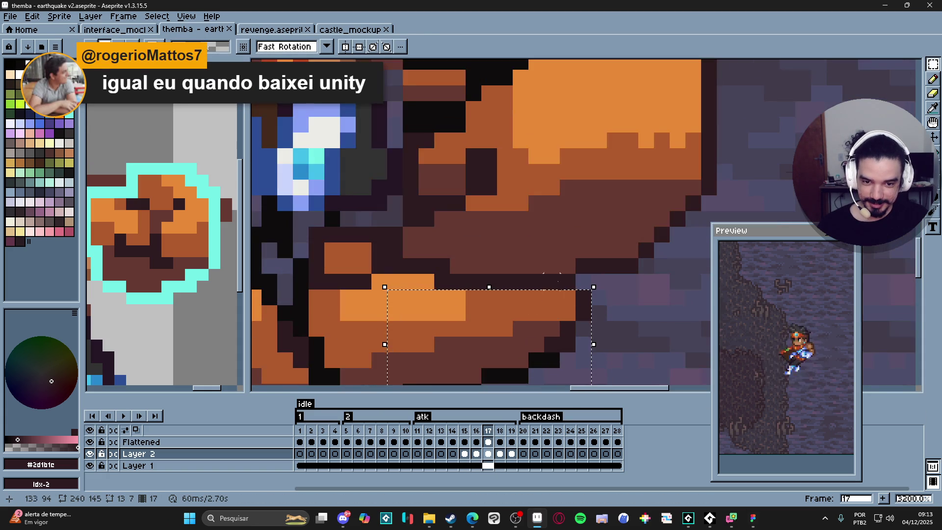
mouse_move(551, 276)
mouse_down()
mouse_move(569, 274)
mouse_move(434, 275)
mouse_move(442, 260)
mouse_move(390, 300)
mouse_move(378, 329)
mouse_up()
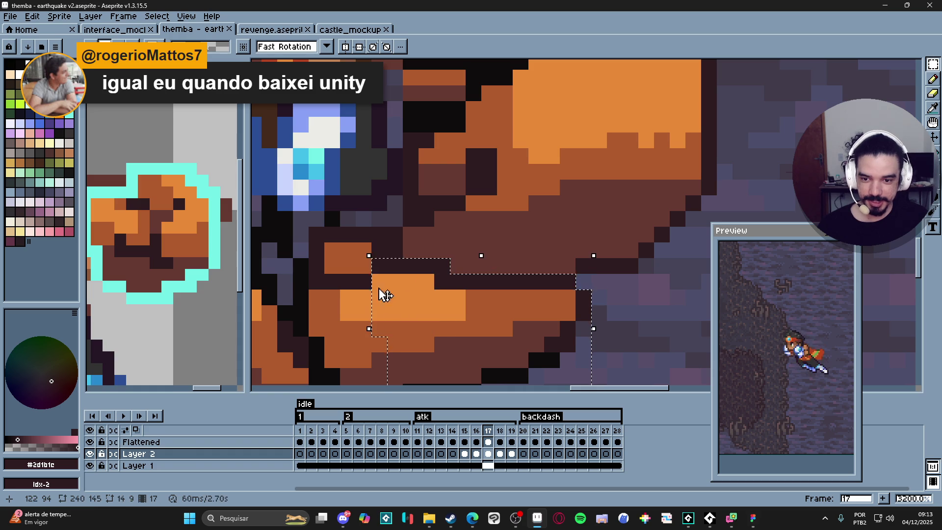
mouse_move(308, 273)
mouse_down()
mouse_move(372, 336)
mouse_move(353, 286)
mouse_up()
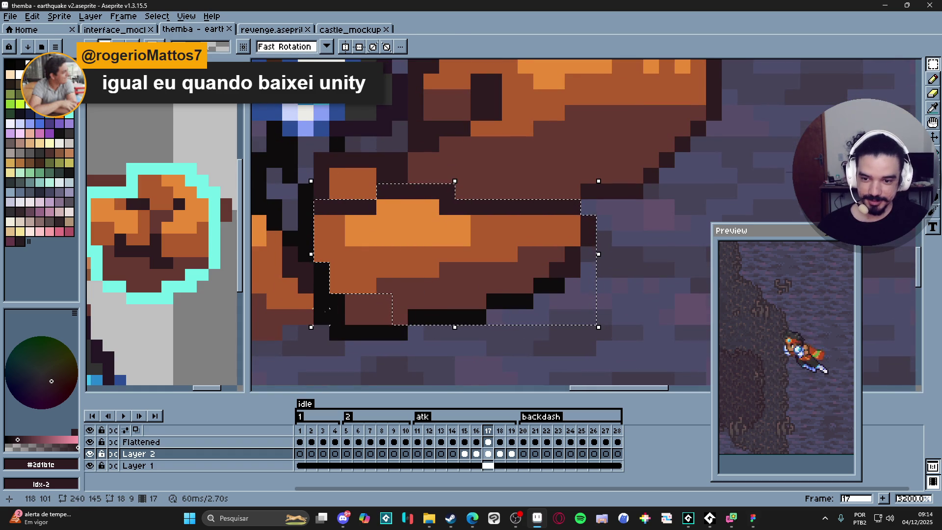
drag(330, 309, 471, 341)
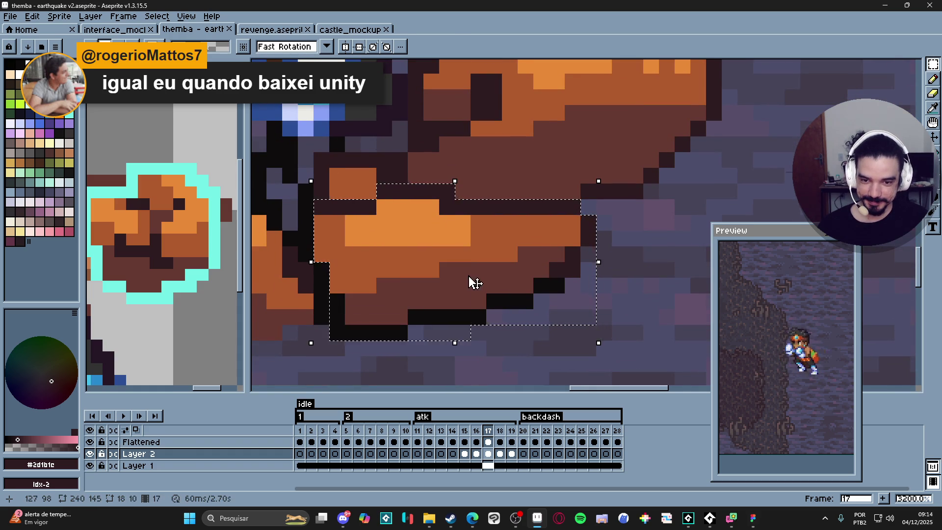
scroll(474, 283, down, 2)
Nudge the slab one pixel right and down, rotate it about 1.3°, then sample orange and outline colours.
key(Right)
key(Down)
drag(594, 225, 591, 221)
key(ctrl+d)
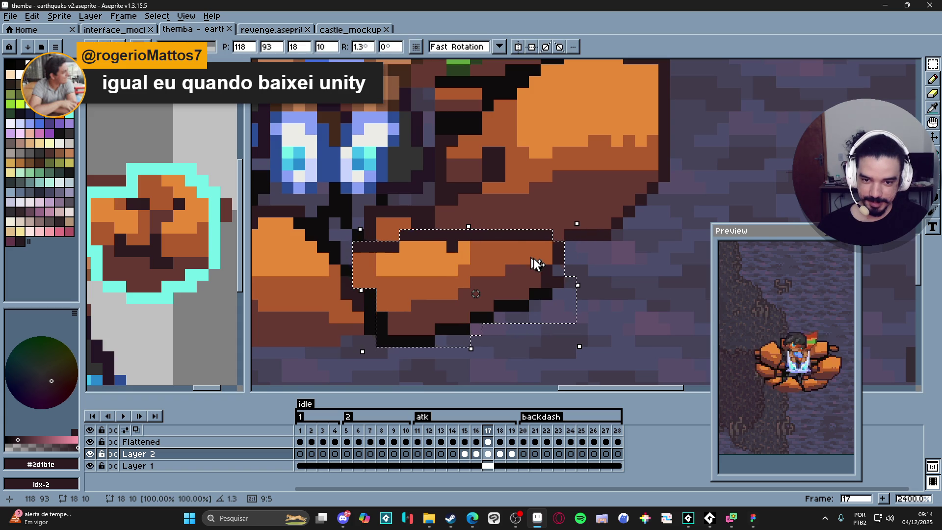
key(i)
click(452, 248)
click(525, 232)
key(b)
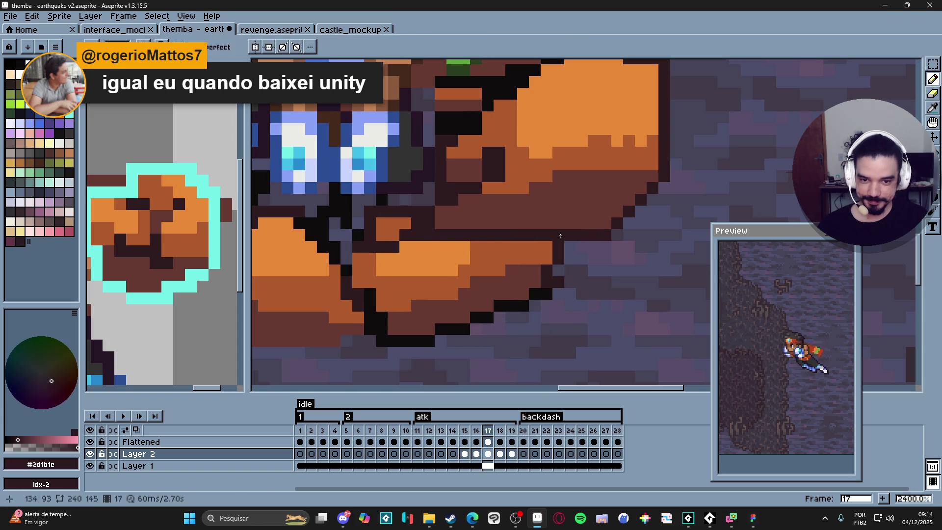
scroll(563, 304, down, 5)
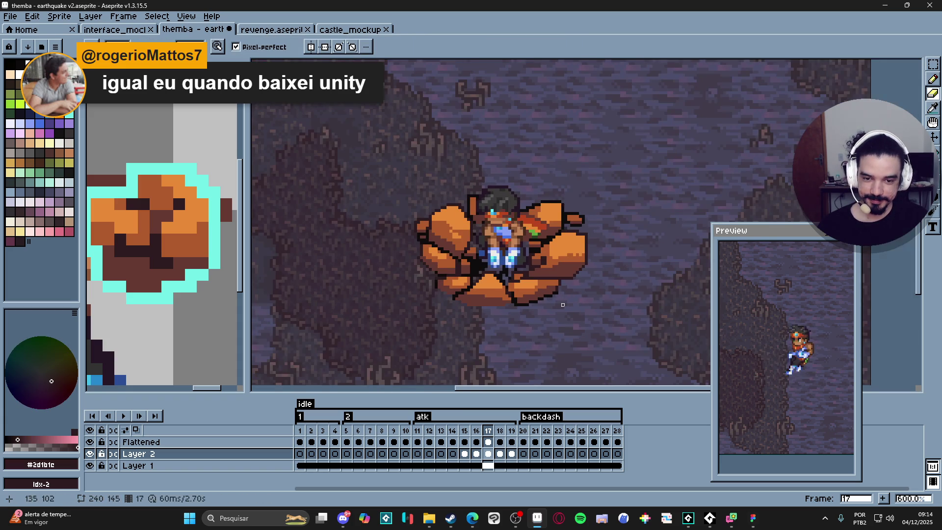
click(476, 430)
click(492, 435)
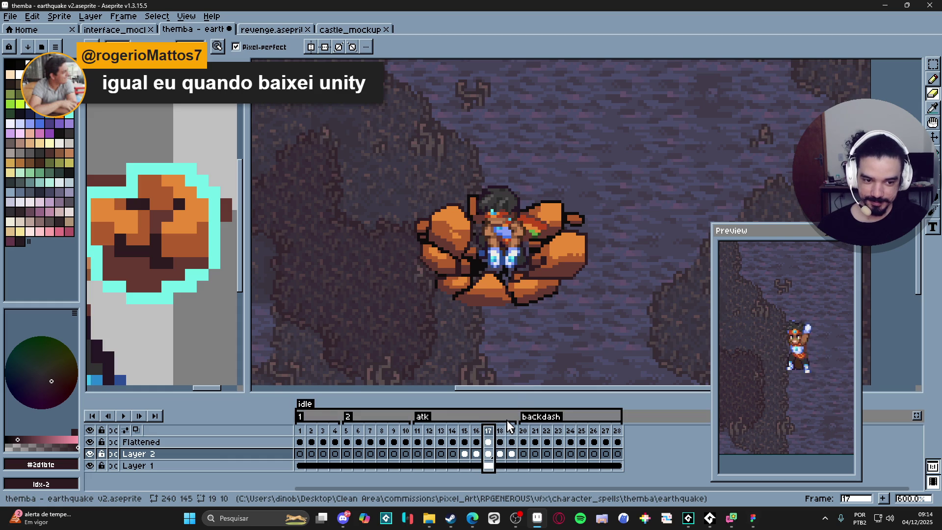
click(500, 453)
key(Right)
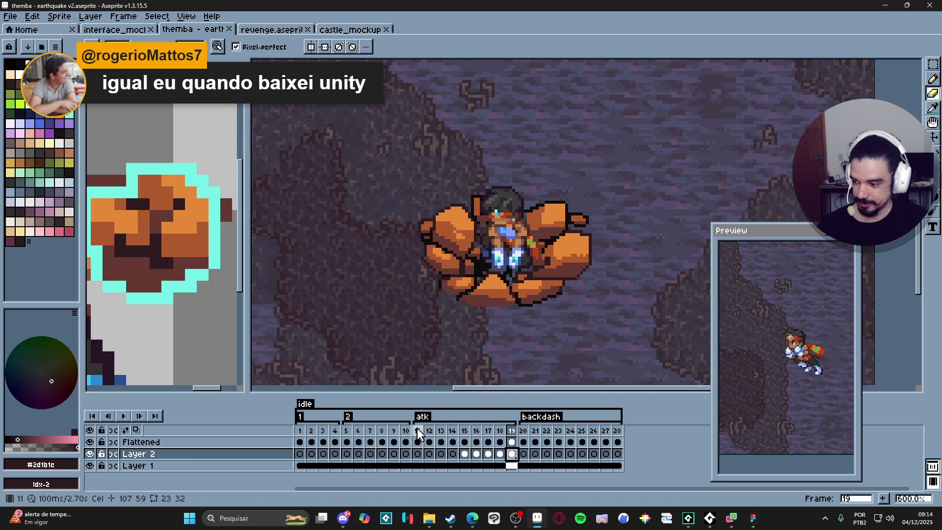
click(417, 454)
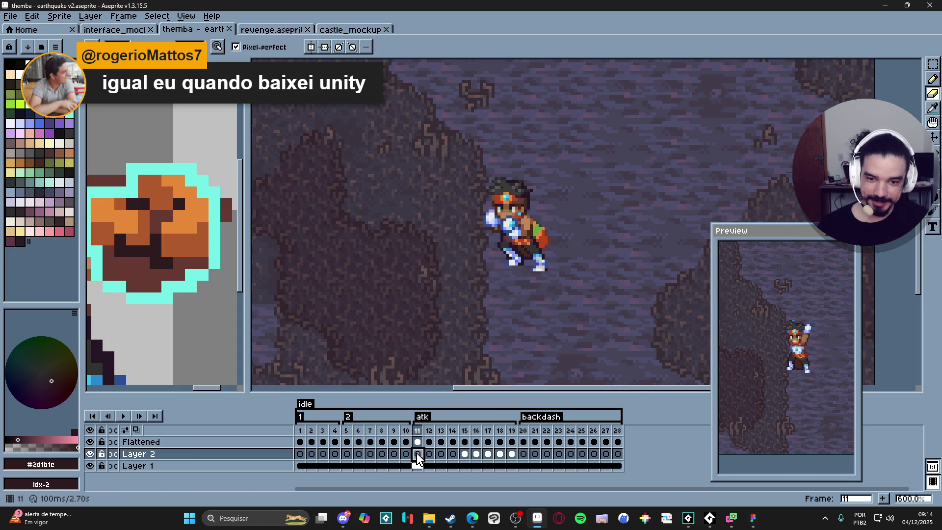
click(453, 453)
click(465, 454)
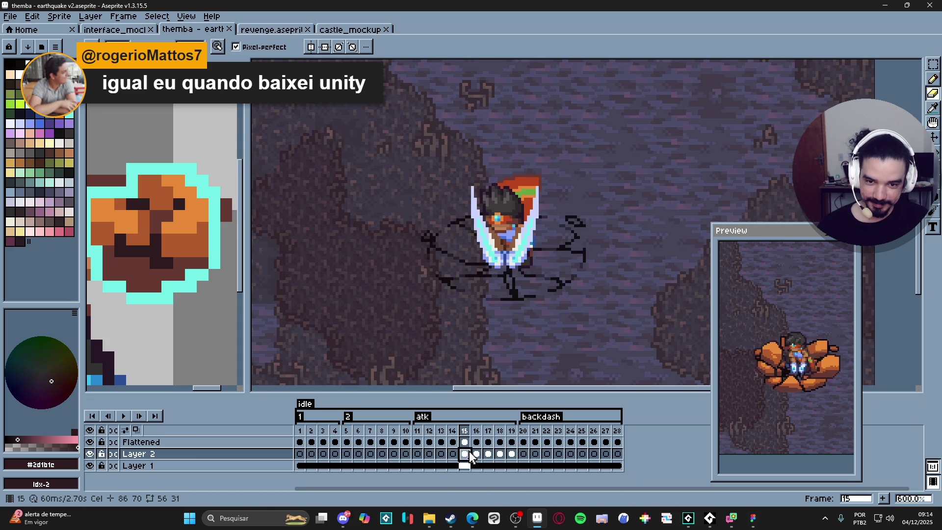
click(476, 454)
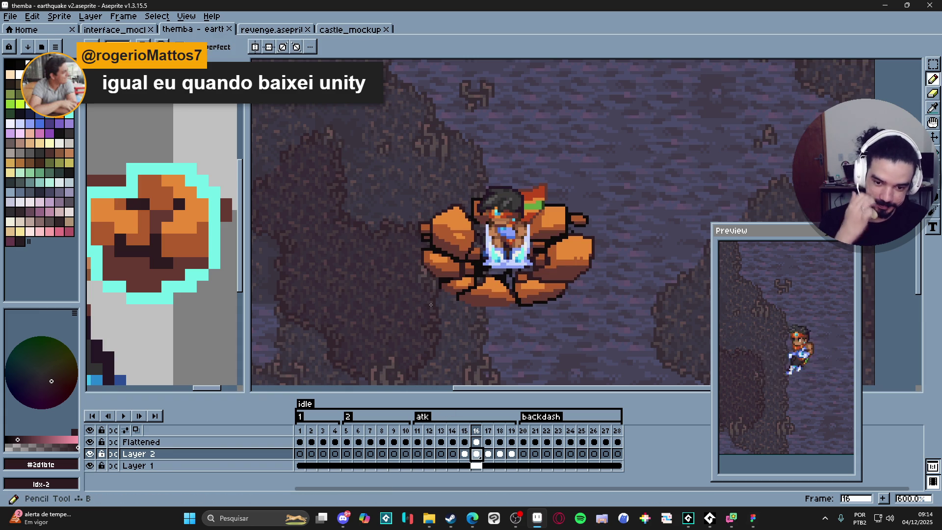
click(488, 454)
click(476, 454)
click(488, 454)
scroll(440, 280, up, 3)
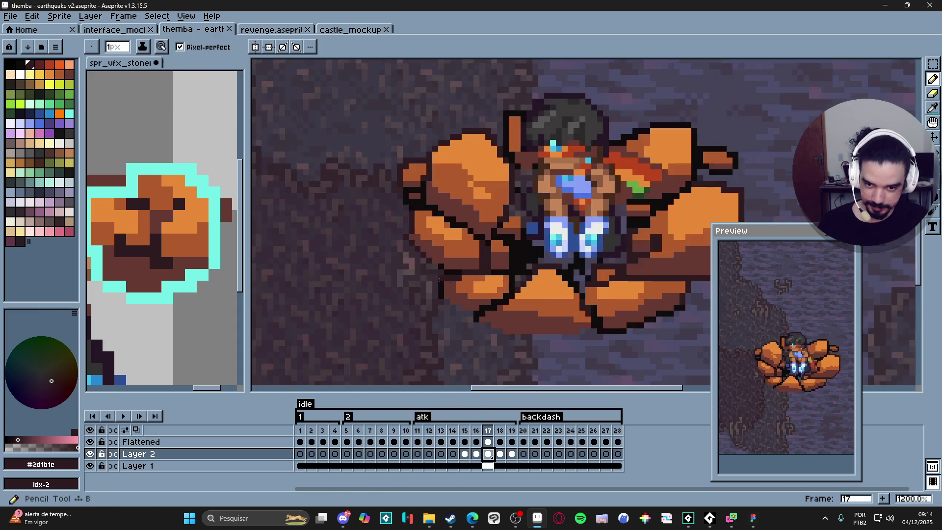
Pick near-black and draw a dark pixel and a crack line down from the rock.
alt+click(439, 275)
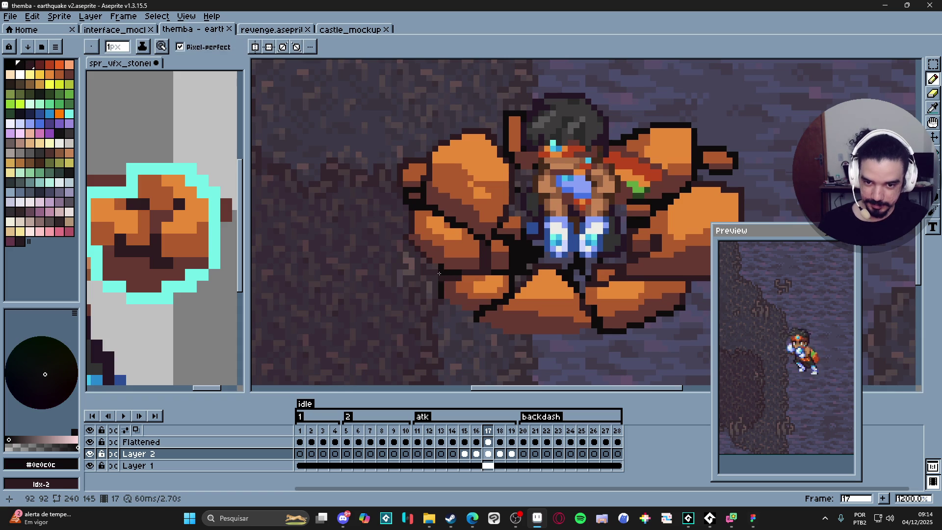
click(432, 272)
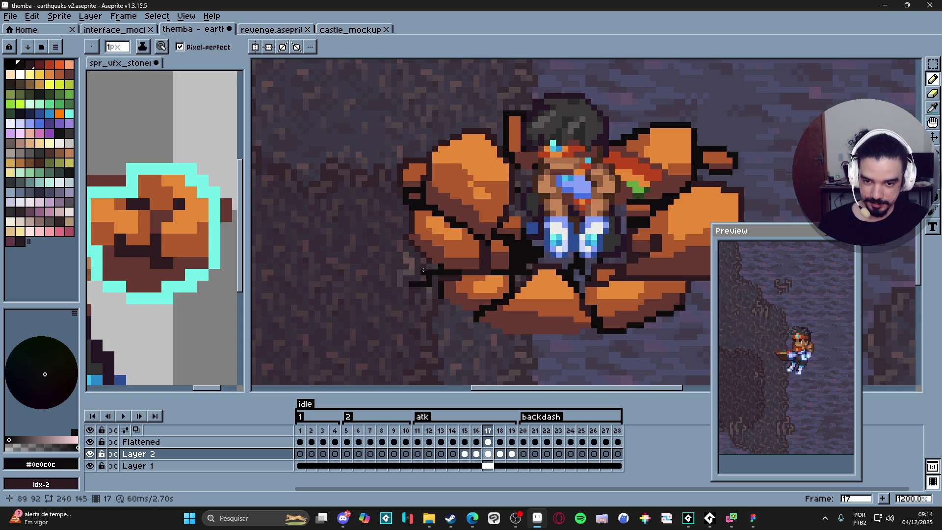
scroll(425, 275, down, 4)
scroll(434, 287, up, 2)
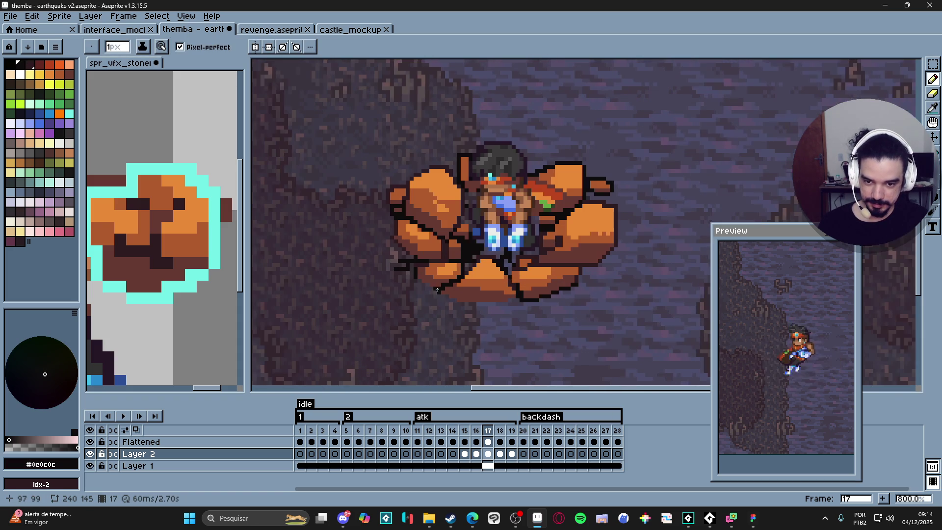
drag(437, 291, 438, 311)
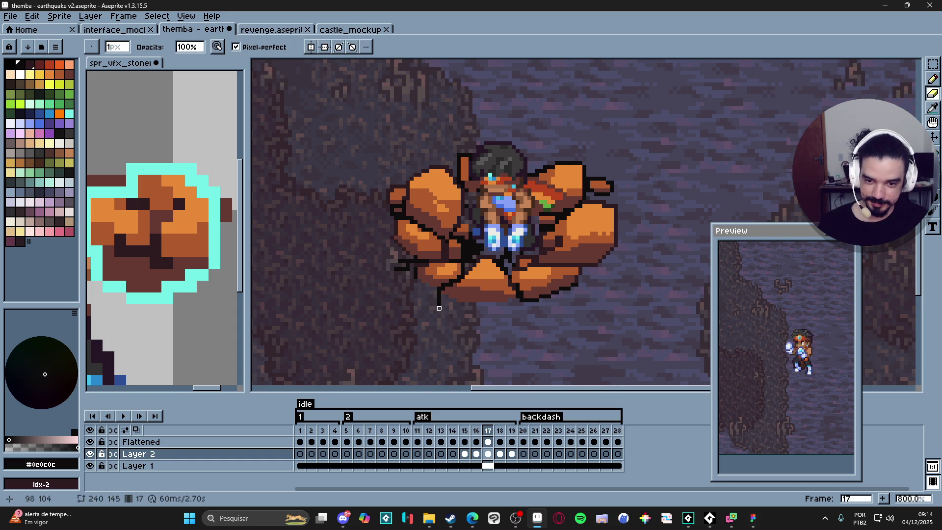
scroll(510, 304, up, 3)
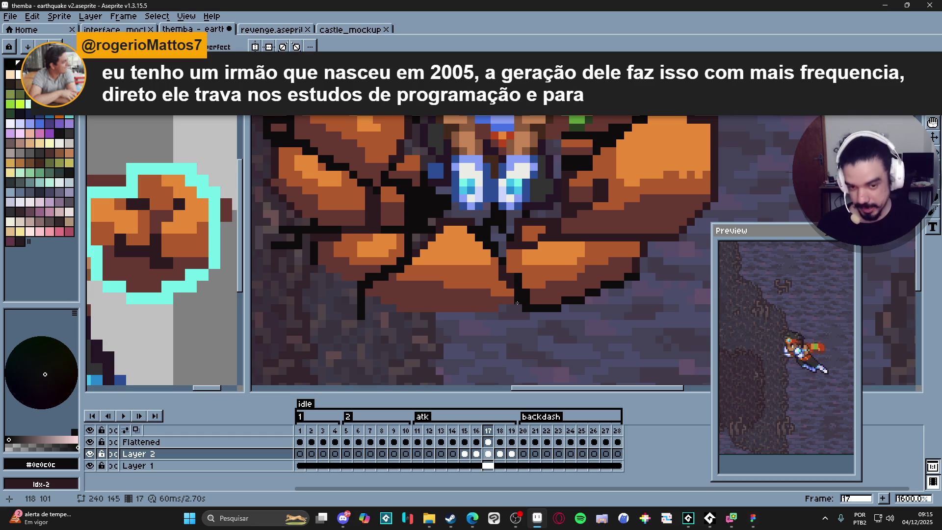
Draw a second crack line downward and a black outline row along the right rock.
drag(517, 303, 519, 337)
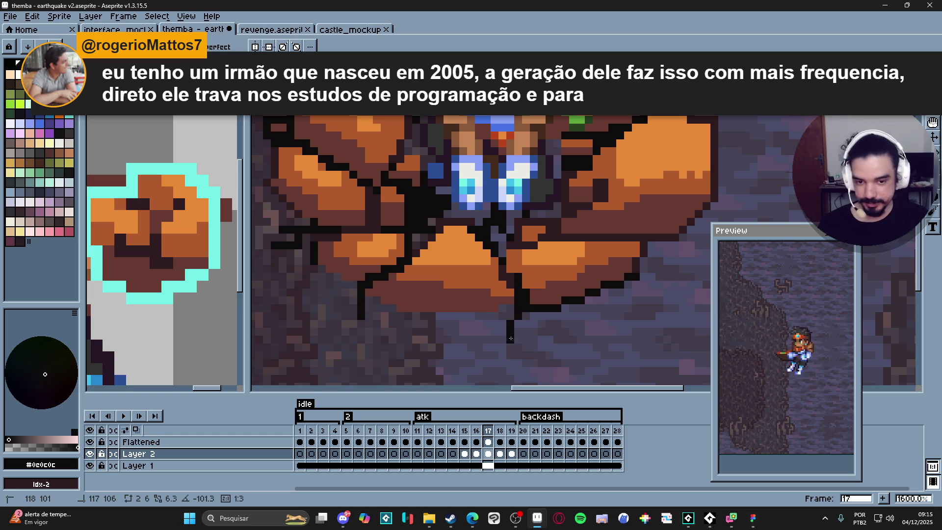
scroll(519, 337, down, 1)
scroll(519, 337, down, 2)
scroll(559, 301, up, 3)
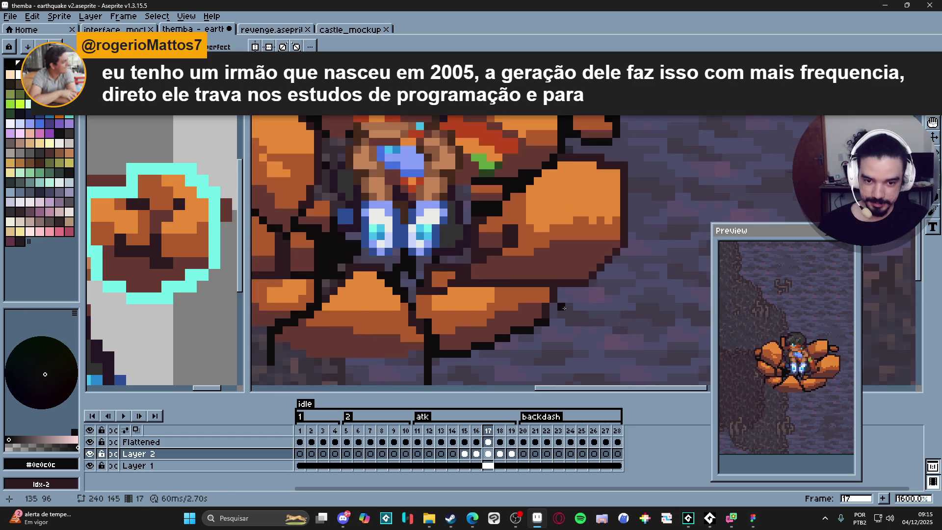
mouse_move(551, 284)
mouse_down()
mouse_move(611, 283)
mouse_move(579, 288)
mouse_move(593, 307)
mouse_move(623, 308)
mouse_up()
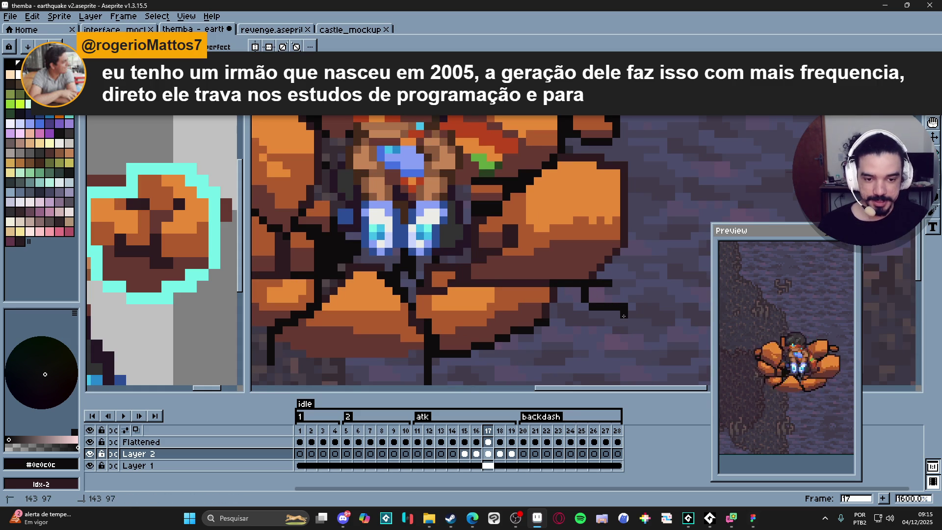
scroll(624, 321, down, 2)
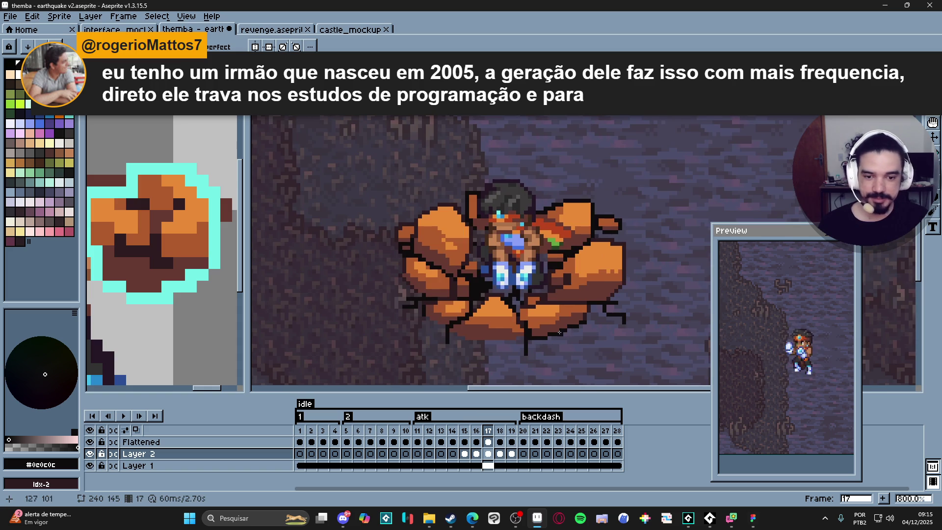
scroll(622, 317, up, 2)
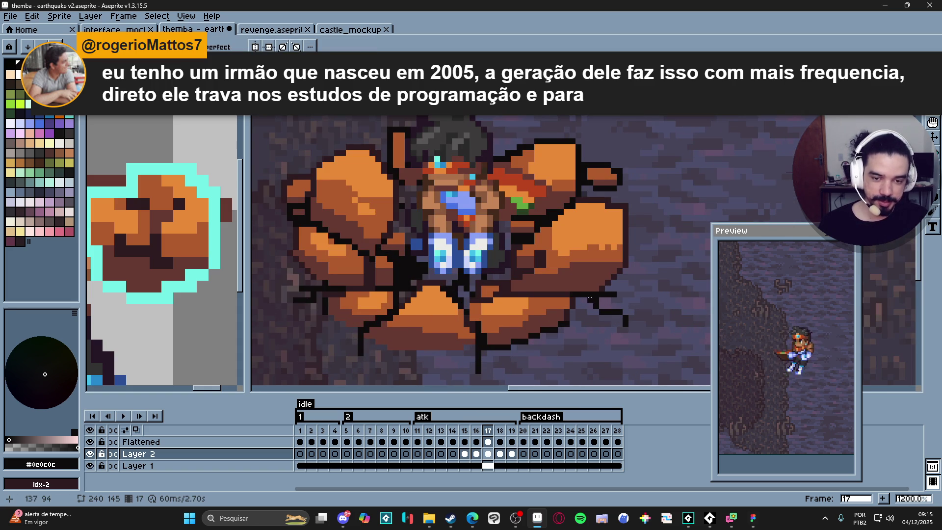
scroll(458, 282, down, 2)
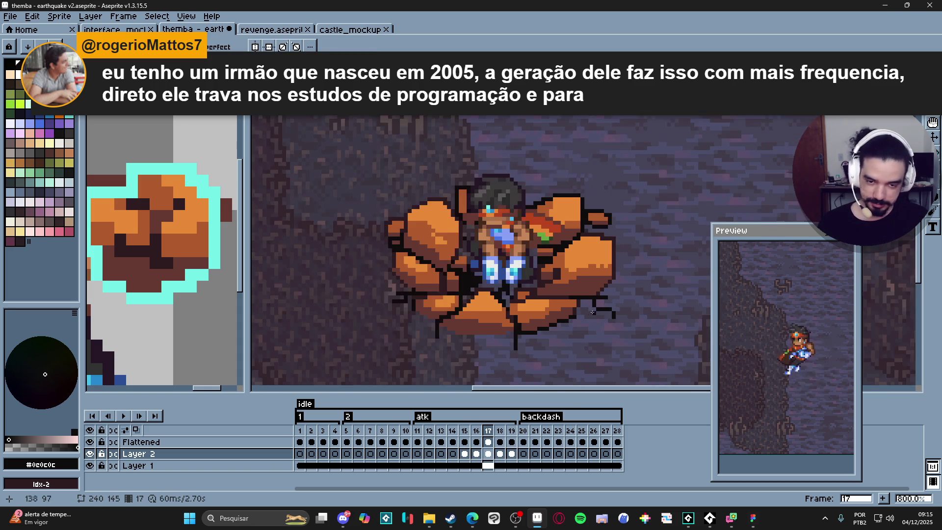
scroll(412, 263, up, 5)
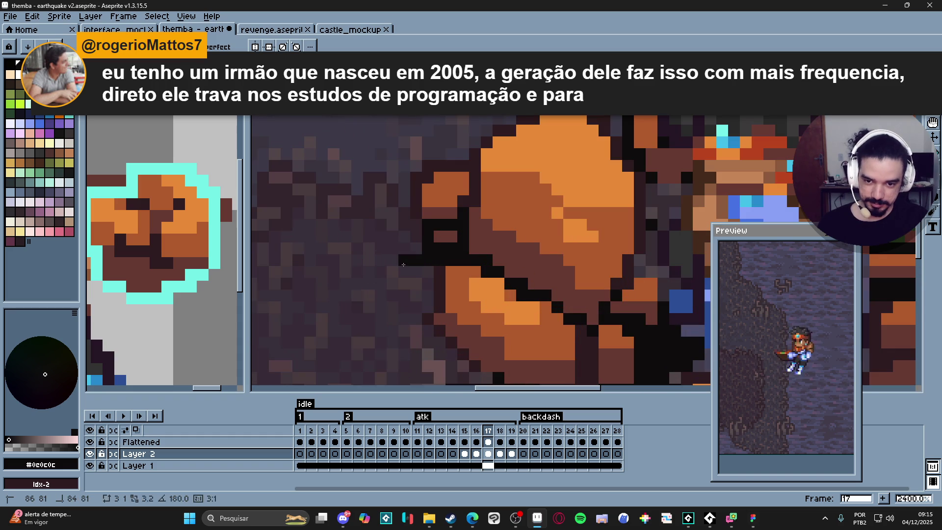
scroll(403, 264, down, 5)
scroll(520, 231, up, 3)
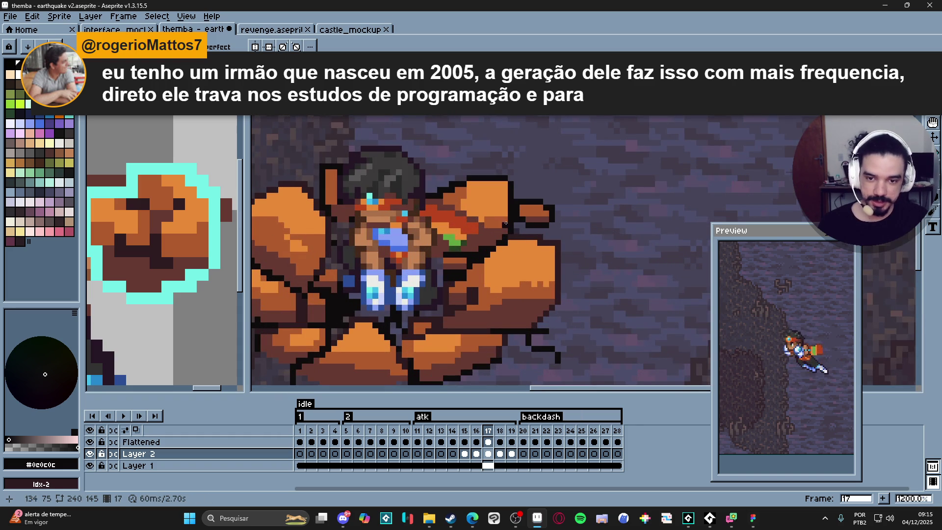
scroll(480, 196, up, 1)
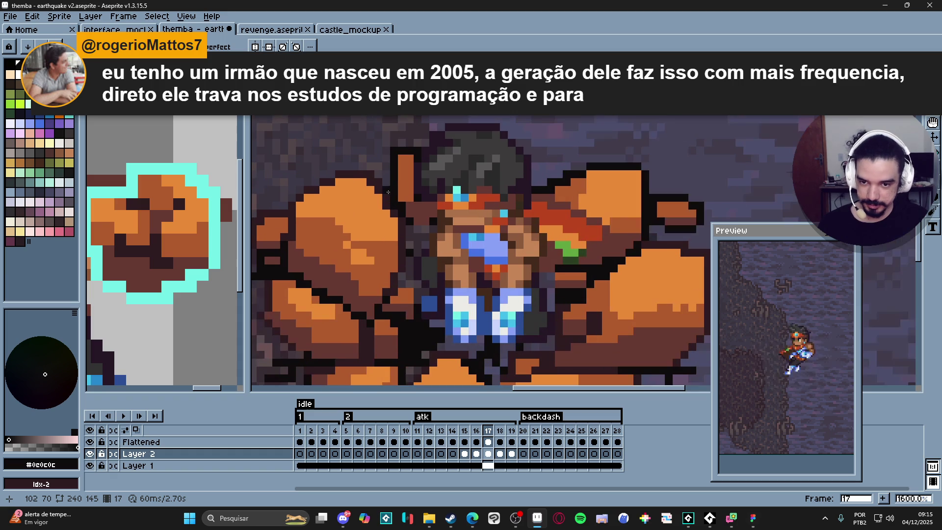
drag(388, 192, 431, 208)
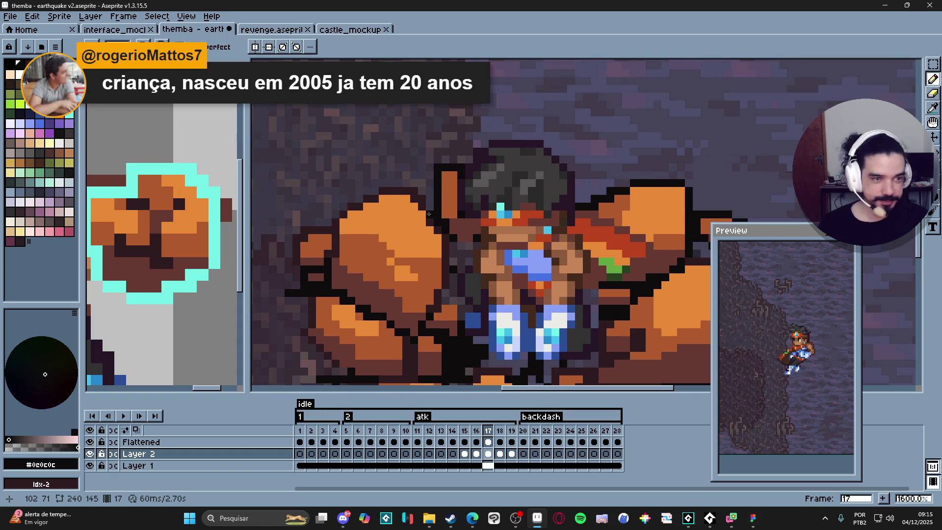
Zoom in toward the rocks on frame 17 and touch up a crack-edge pixel.
click(431, 222)
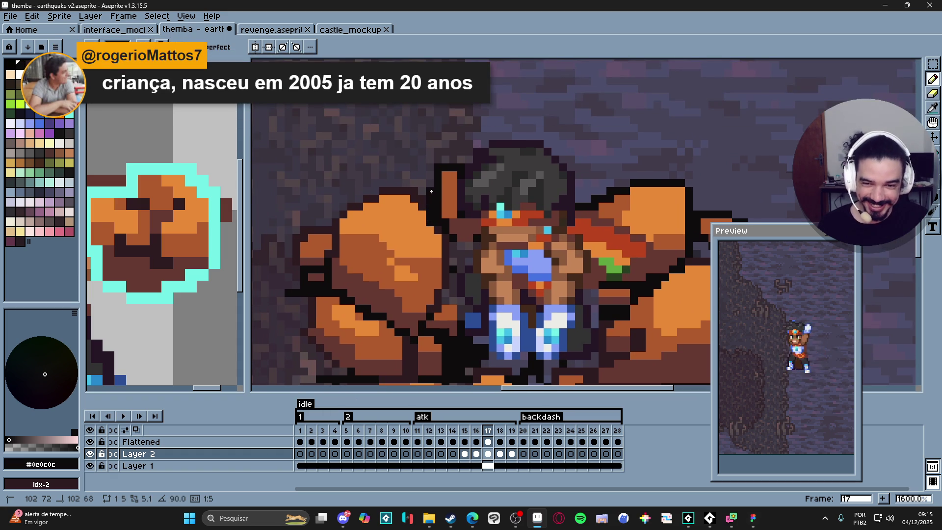
drag(430, 219, 435, 228)
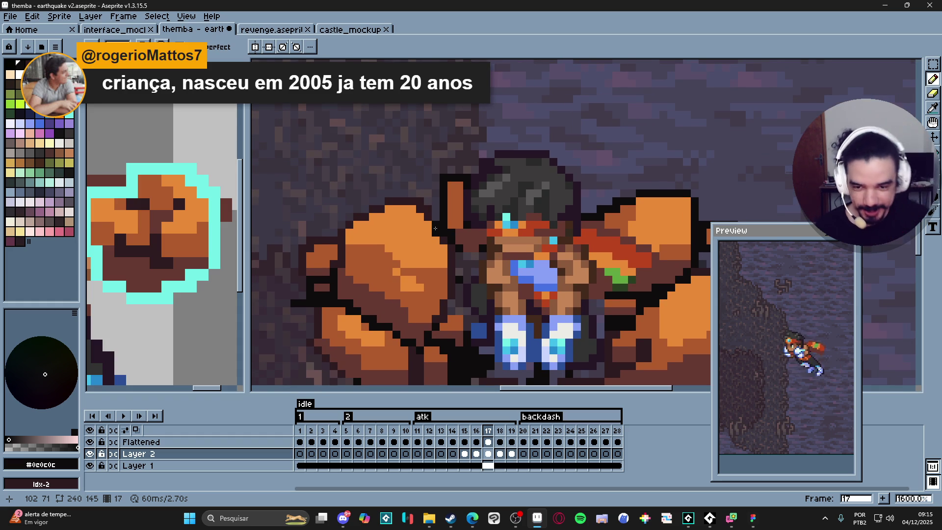
scroll(436, 229, down, 3)
scroll(459, 264, up, 3)
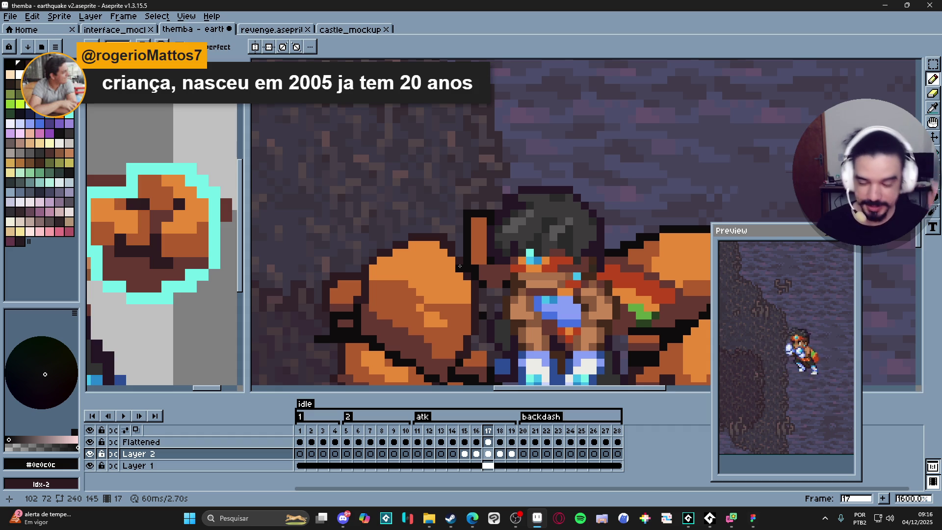
scroll(491, 274, down, 3)
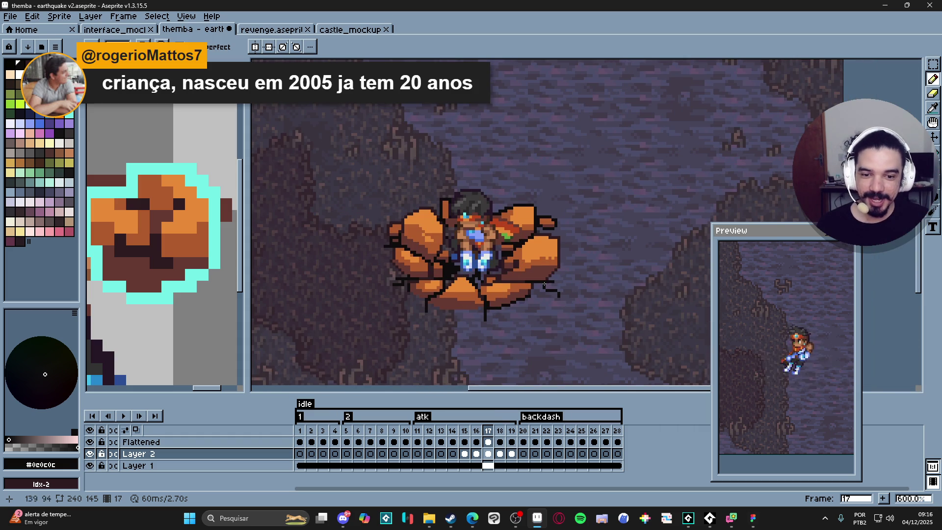
scroll(549, 283, up, 3)
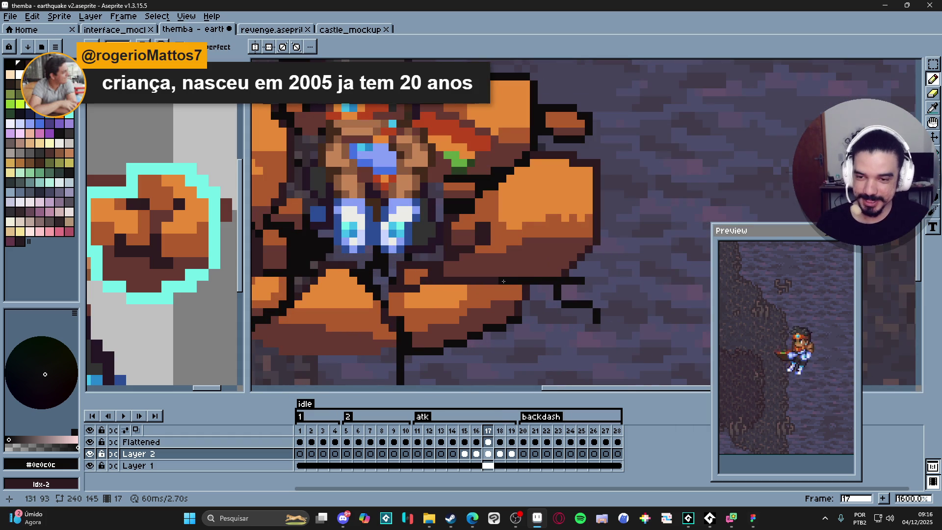
scroll(561, 259, down, 3)
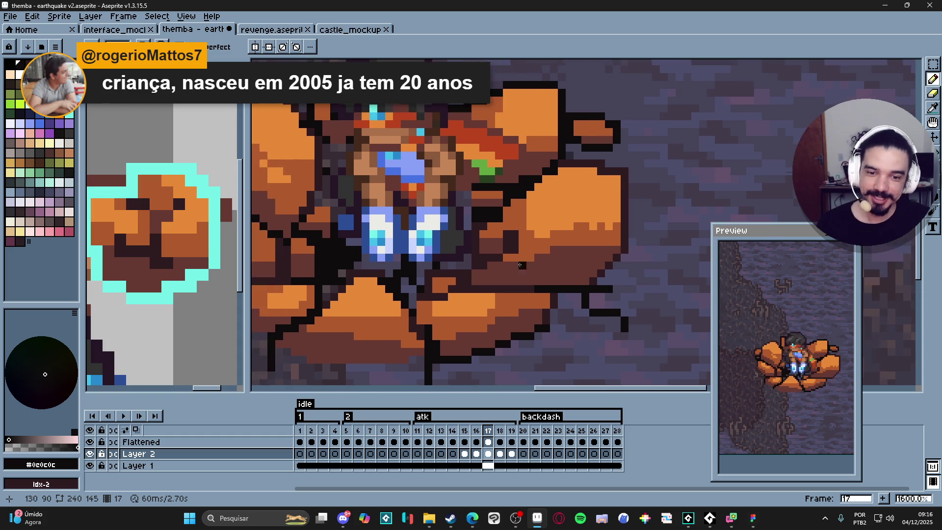
scroll(566, 201, up, 4)
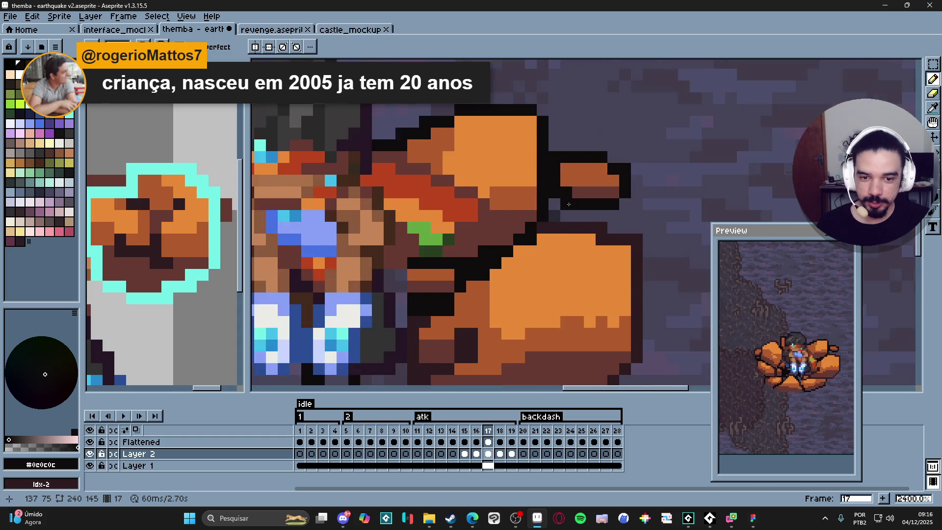
scroll(540, 206, down, 4)
Shift the view across the rock burst and retouch another crack edge.
drag(454, 216, 474, 211)
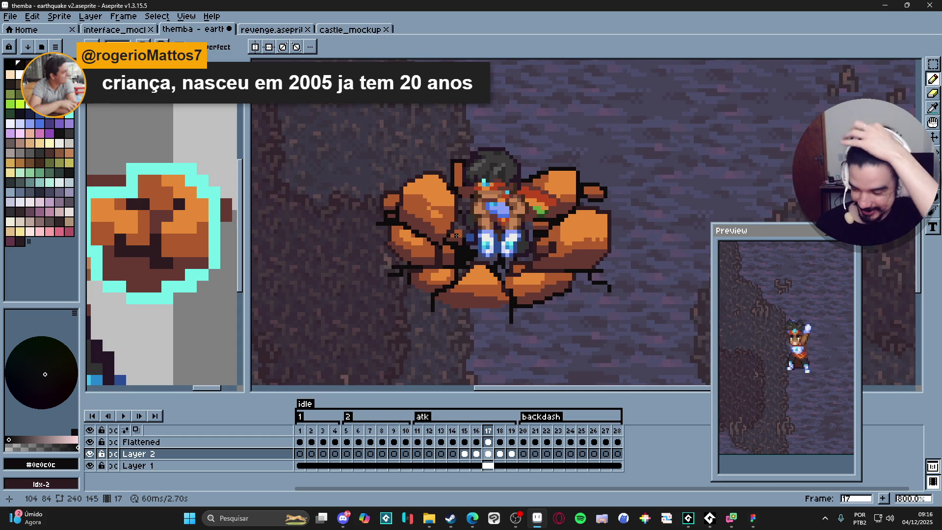
scroll(456, 235, down, 2)
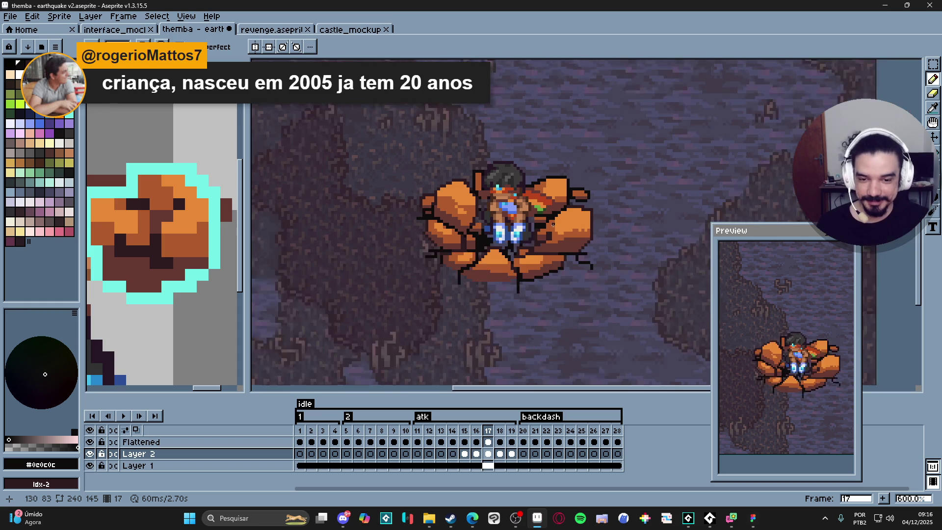
scroll(450, 251, up, 3)
scroll(450, 251, down, 3)
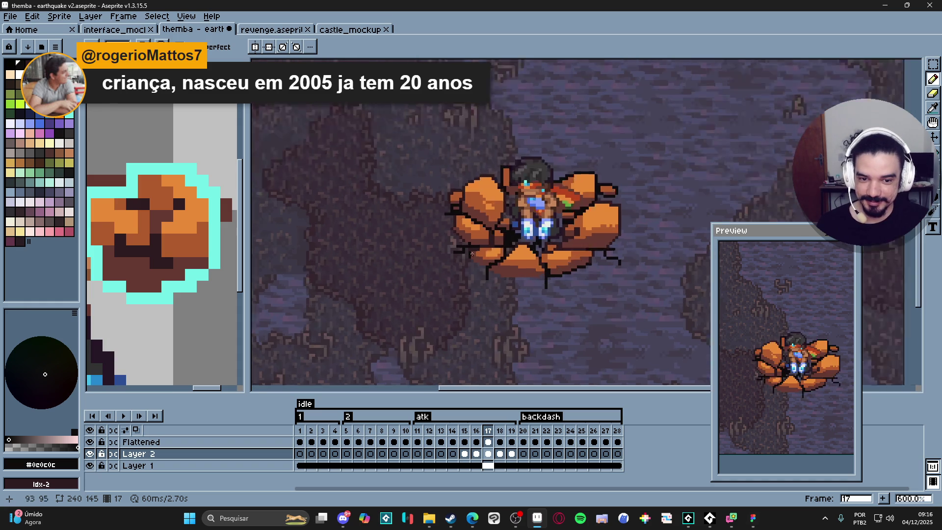
scroll(496, 199, up, 4)
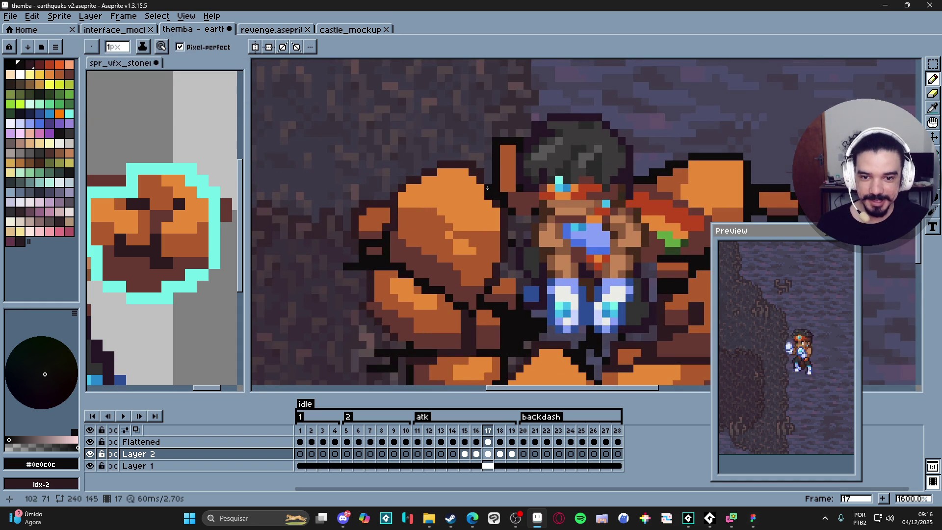
scroll(487, 189, down, 3)
scroll(489, 179, up, 3)
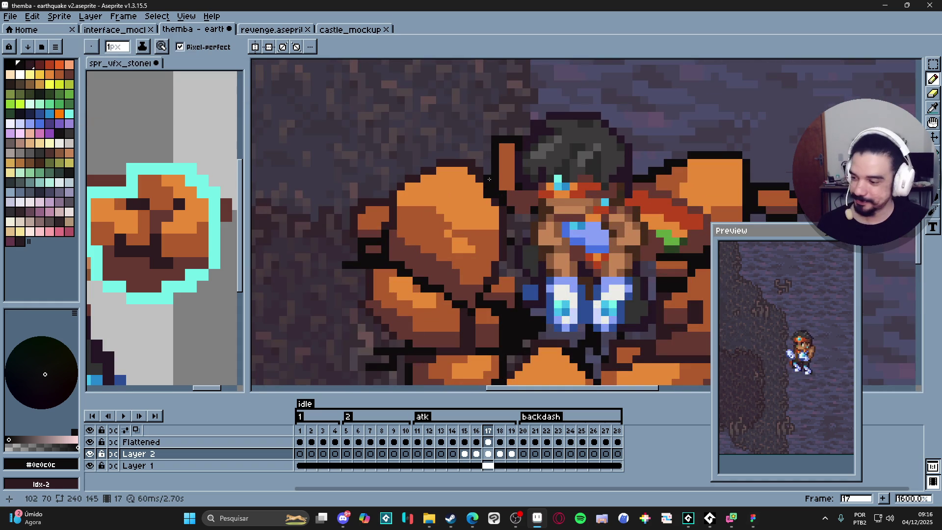
click(481, 181)
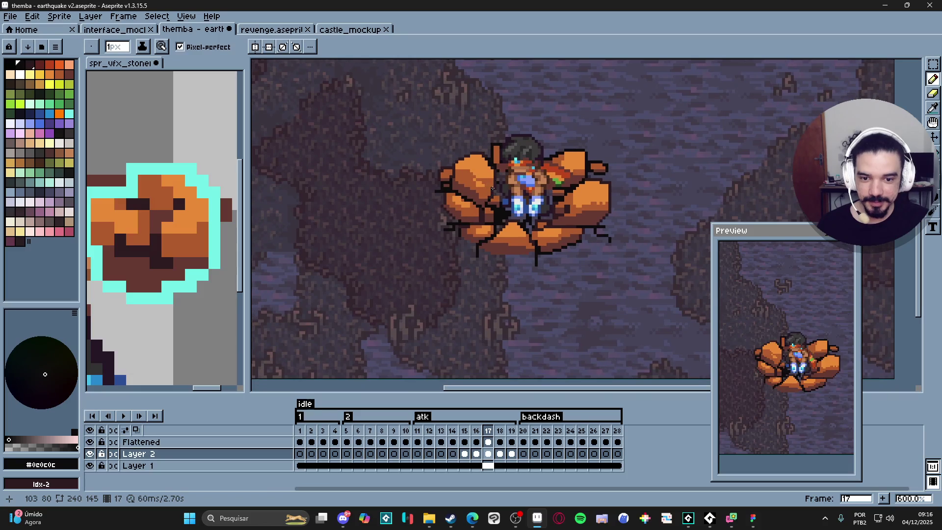
scroll(547, 269, up, 4)
scroll(547, 269, down, 4)
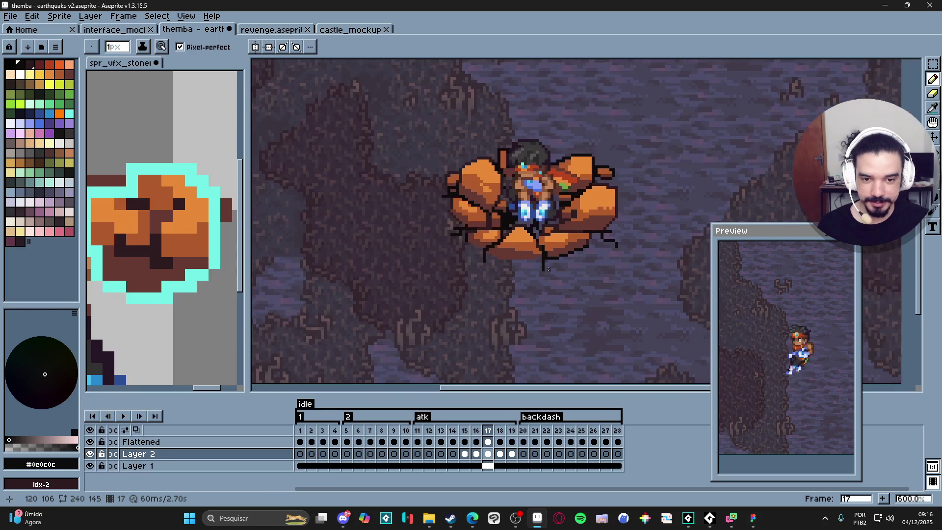
scroll(441, 211, up, 4)
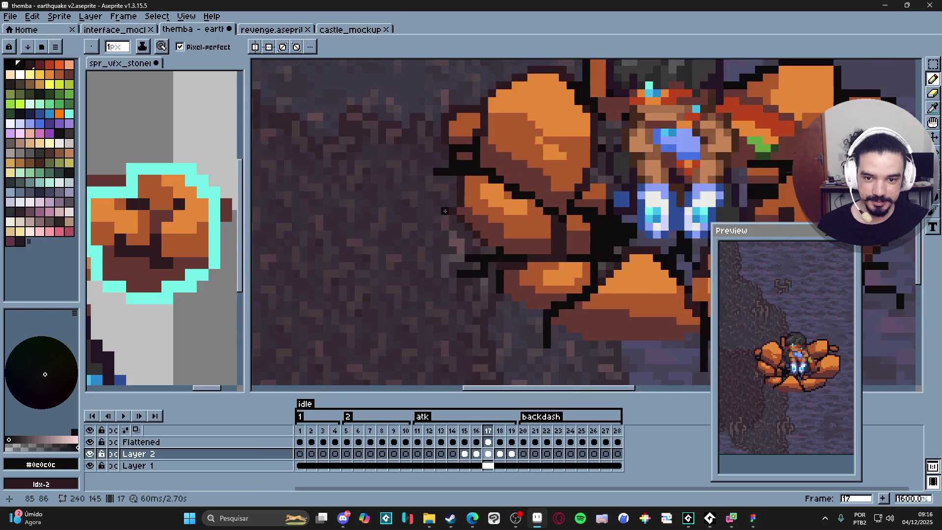
scroll(458, 210, down, 4)
scroll(465, 211, down, 1)
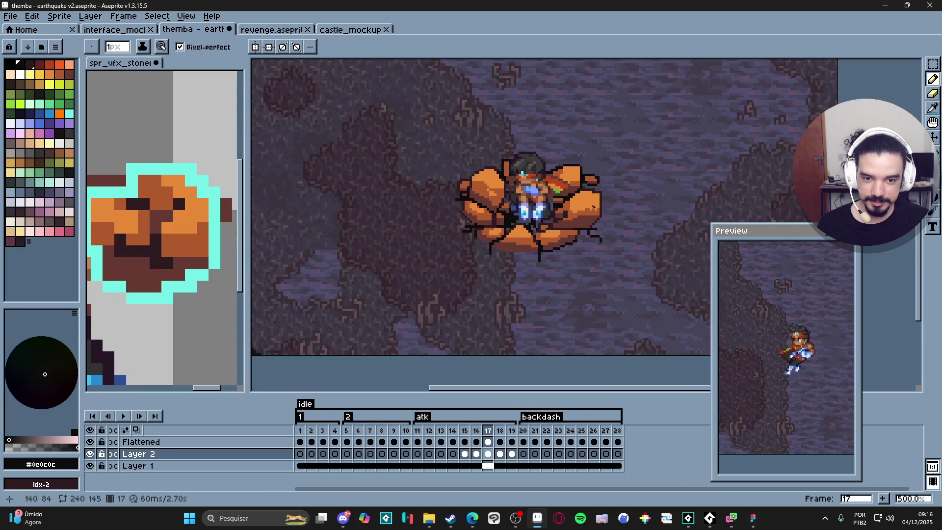
Undo the last erase and pencil stroke on the rock.
key(ctrl+z)
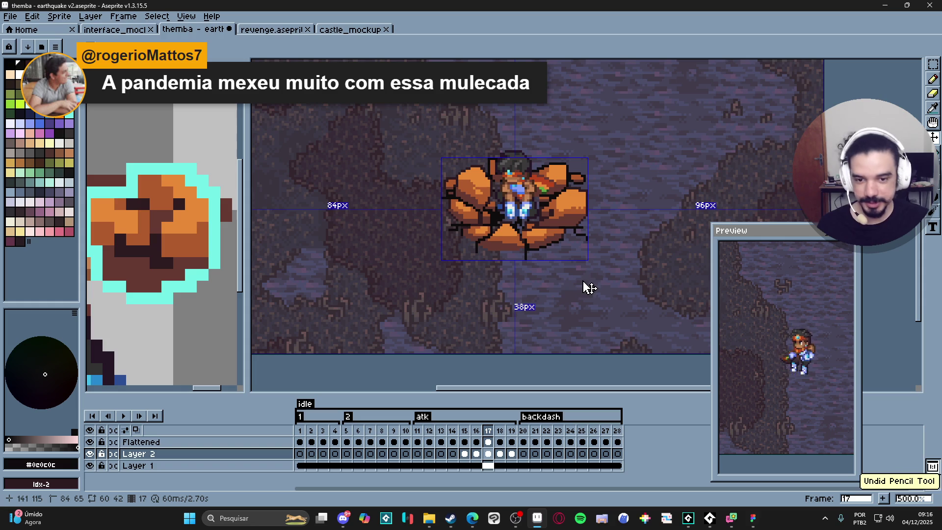
key(ctrl+z)
key(ctrl+z)
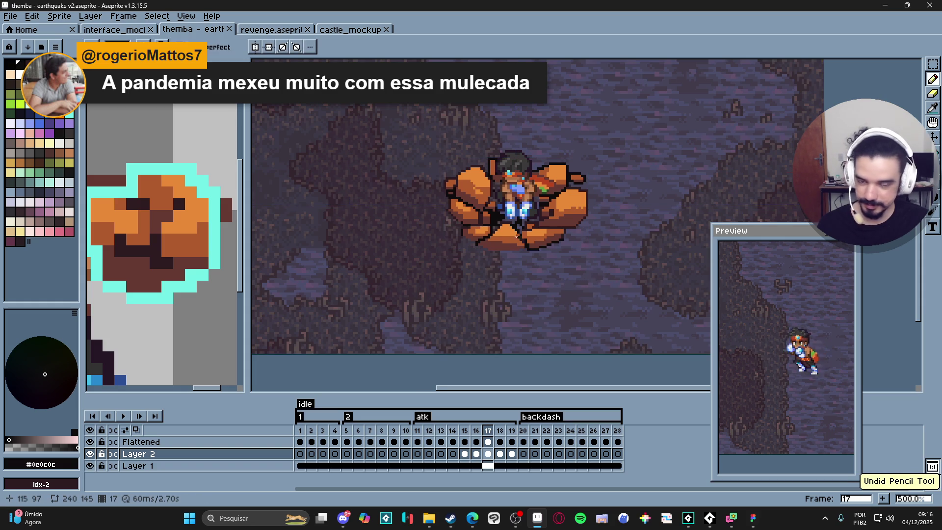
scroll(536, 228, left, 2)
scroll(512, 234, right, 1)
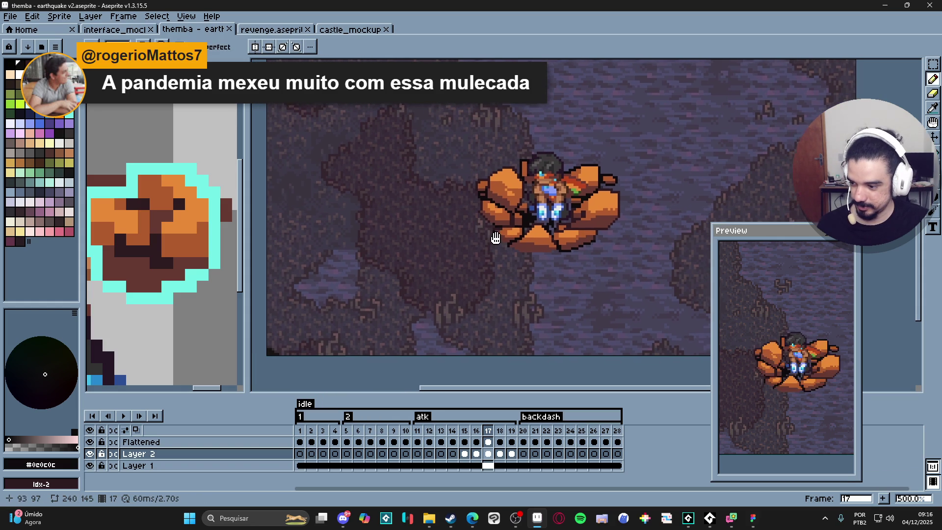
scroll(488, 240, up, 7)
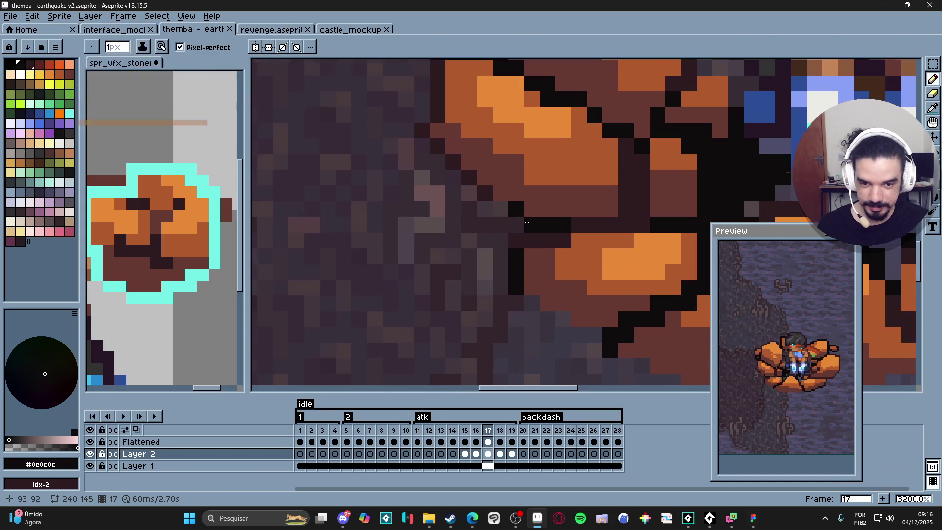
scroll(555, 224, down, 3)
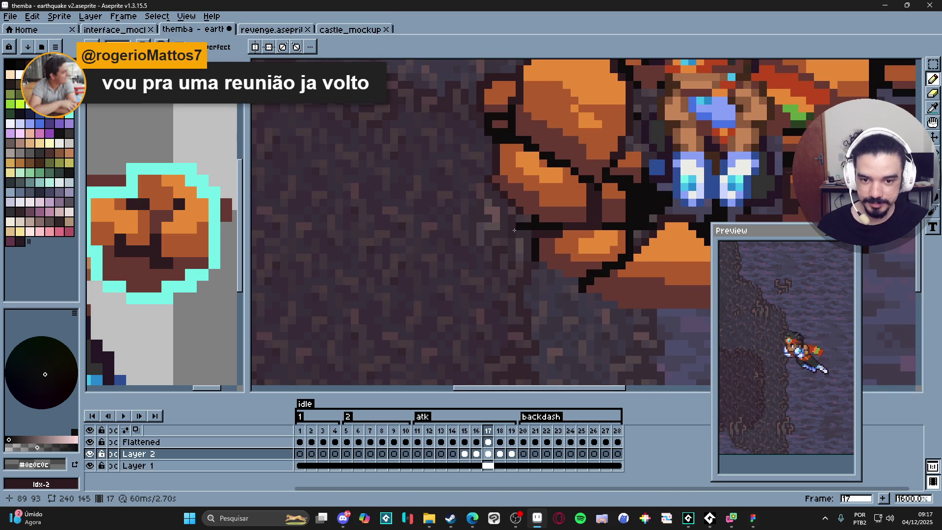
Darken pixels along the rock's left crack.
click(492, 235)
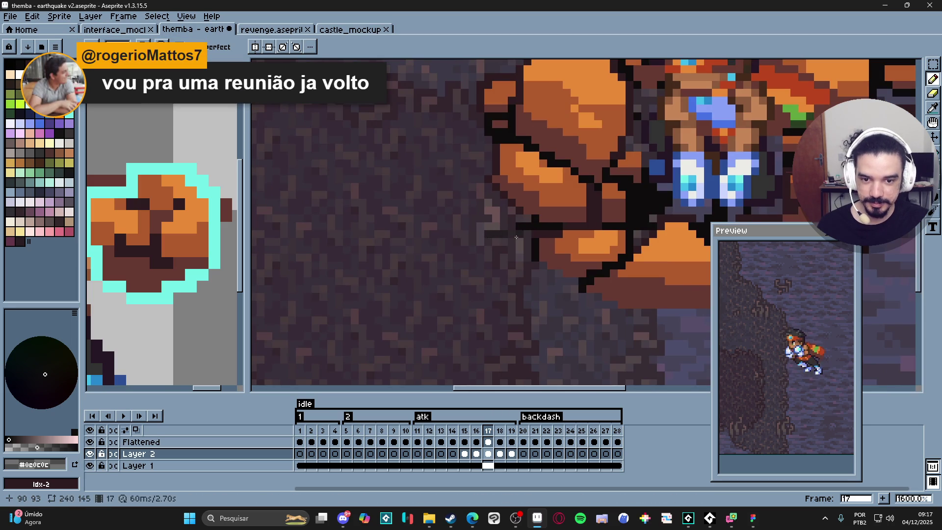
scroll(485, 232, down, 5)
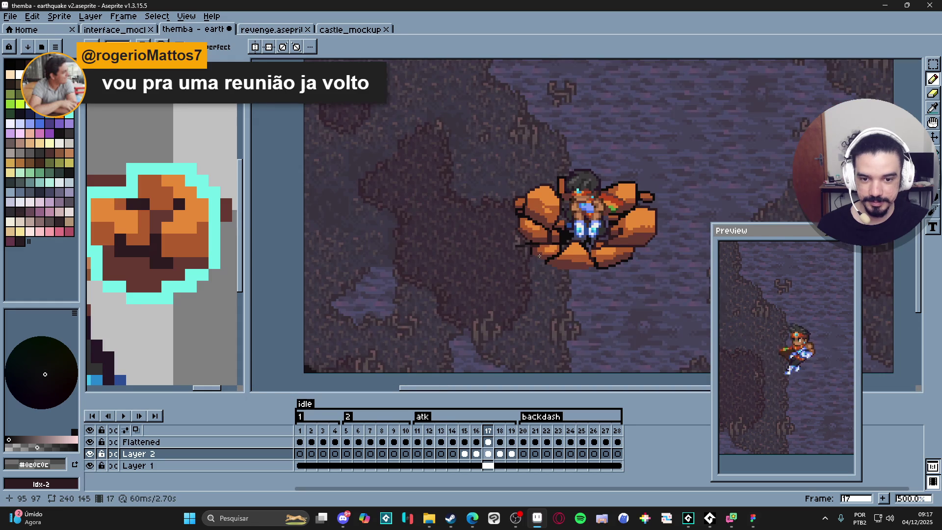
drag(517, 251, 497, 264)
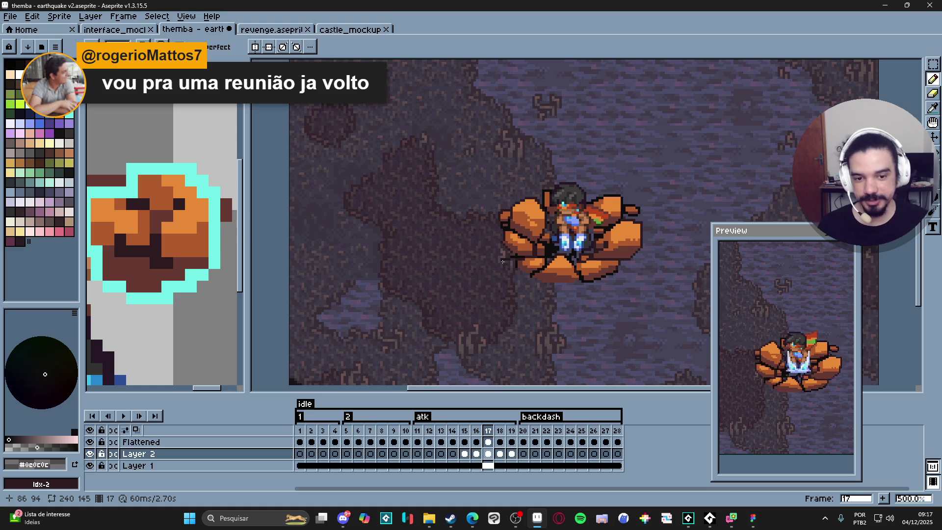
scroll(508, 257, up, 8)
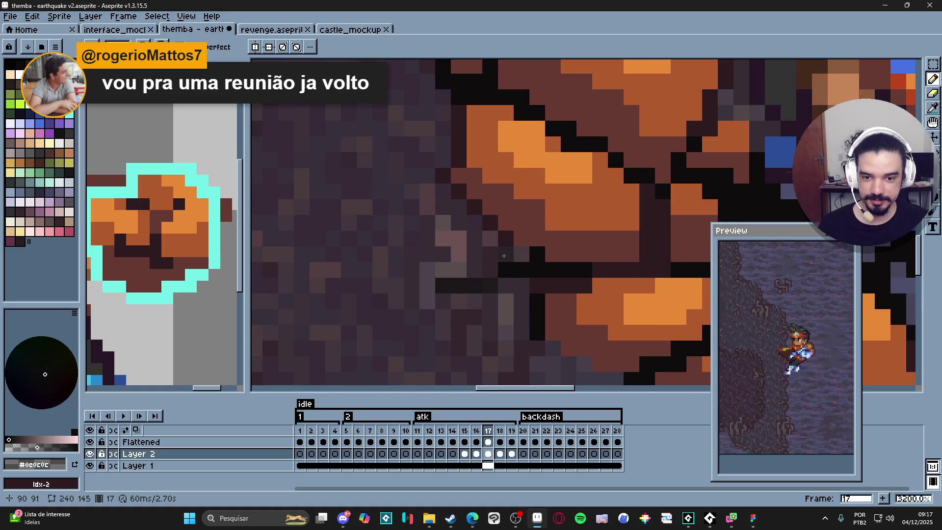
mouse_move(494, 254)
mouse_down()
mouse_move(478, 256)
mouse_move(500, 254)
mouse_up()
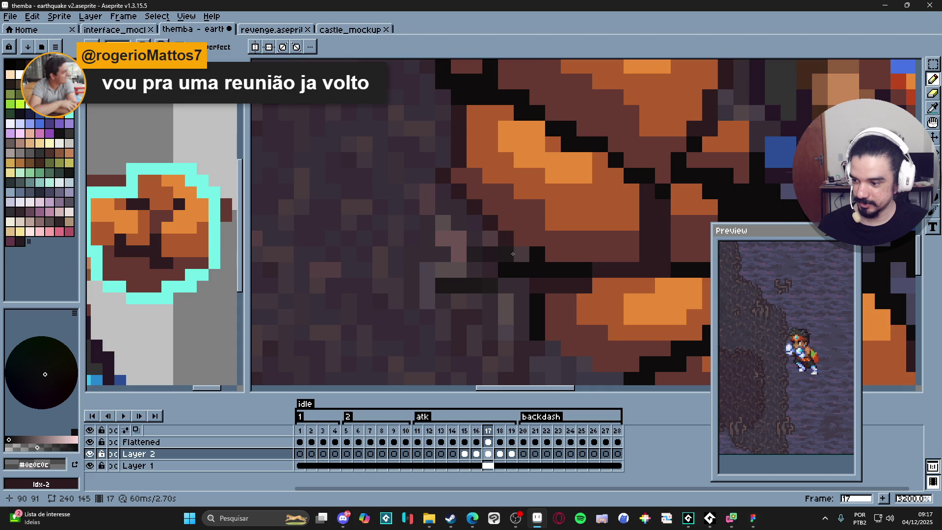
scroll(512, 254, down, 5)
Draw a dark diagonal crack line from the rock's left side.
drag(509, 276, 506, 277)
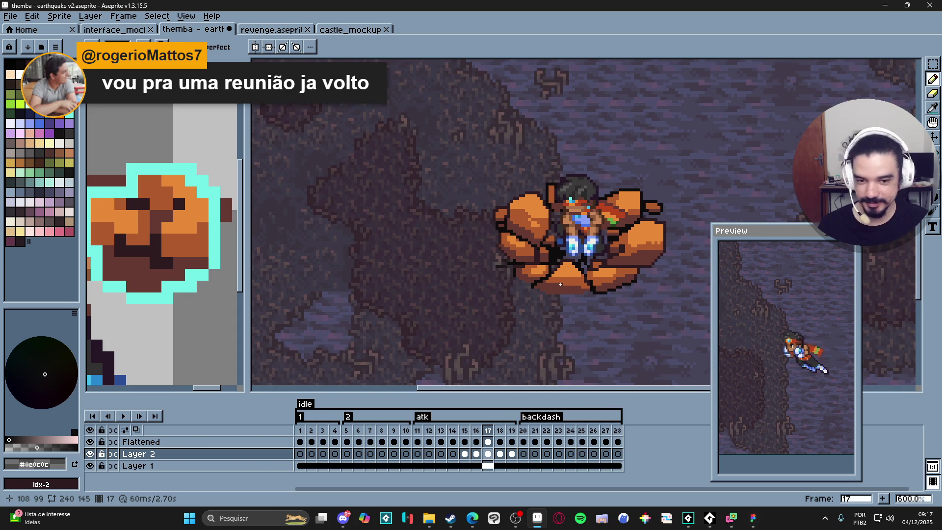
scroll(564, 282, up, 3)
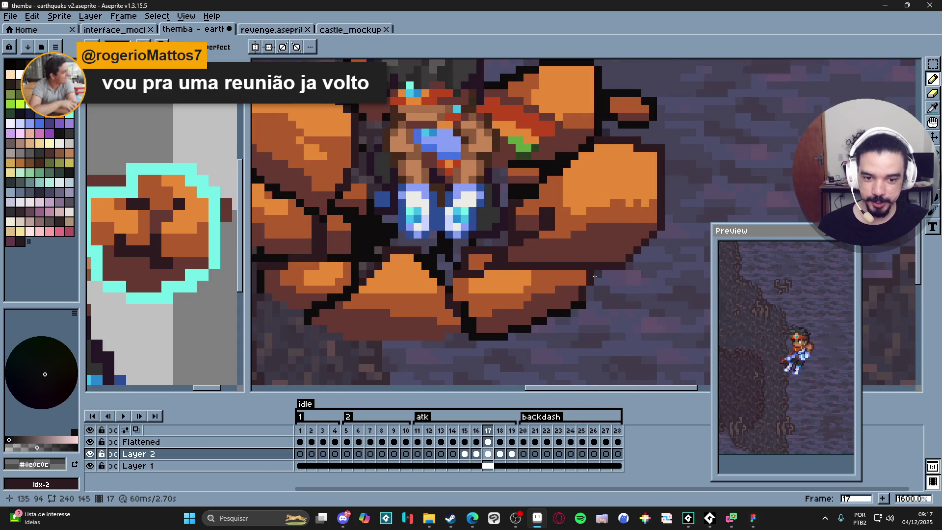
drag(599, 276, 566, 269)
scroll(568, 271, down, 2)
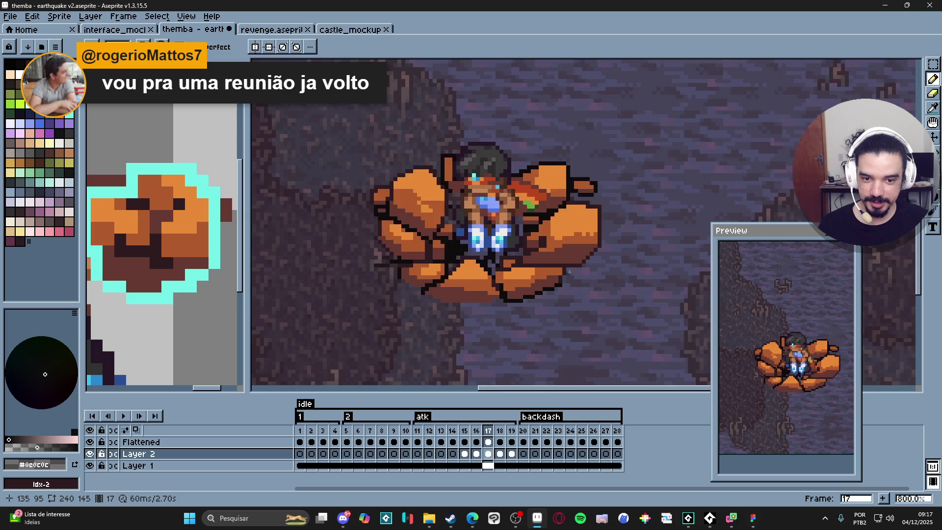
scroll(568, 271, up, 4)
scroll(568, 270, down, 3)
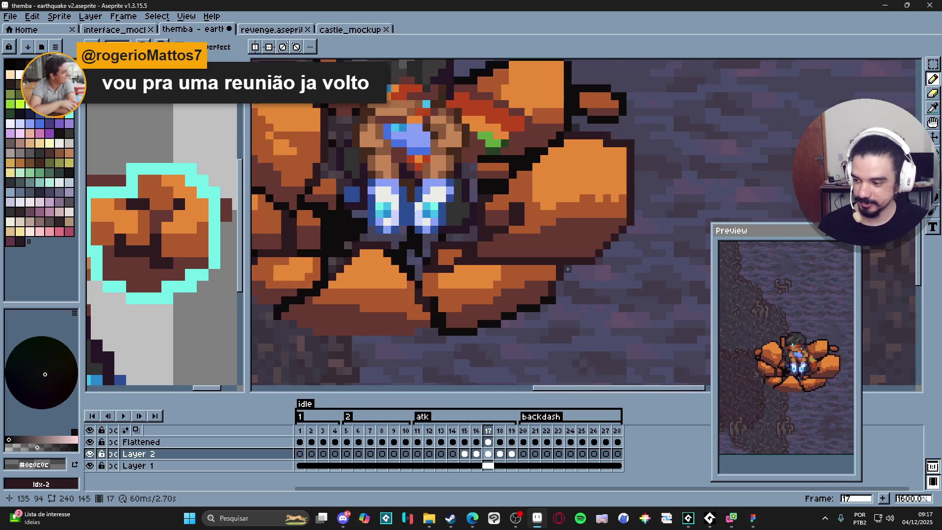
mouse_move(567, 270)
mouse_down()
mouse_move(603, 300)
mouse_move(591, 293)
mouse_move(603, 285)
mouse_move(612, 263)
mouse_move(603, 264)
mouse_up()
Add dark crack strokes below the rock's bottom edge and at its upper left.
scroll(582, 290, down, 3)
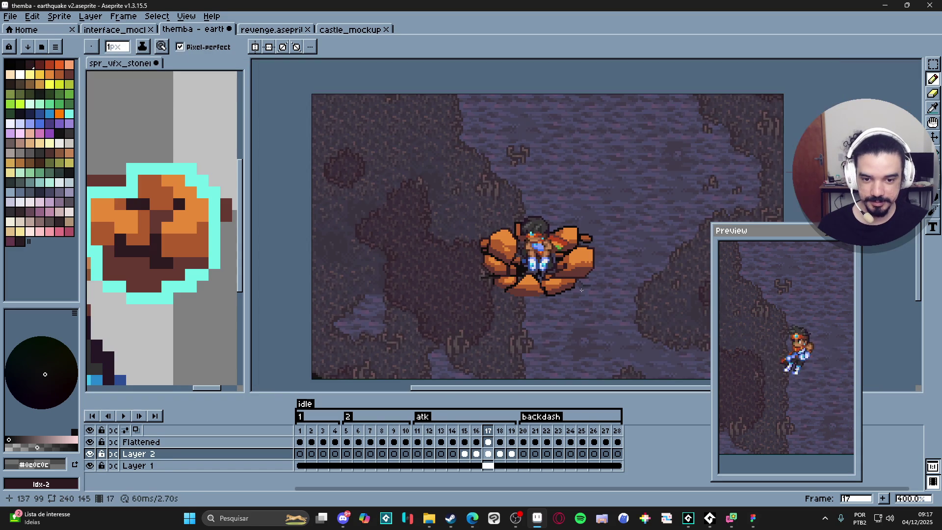
scroll(520, 297, up, 3)
drag(523, 296, 526, 319)
scroll(556, 308, down, 3)
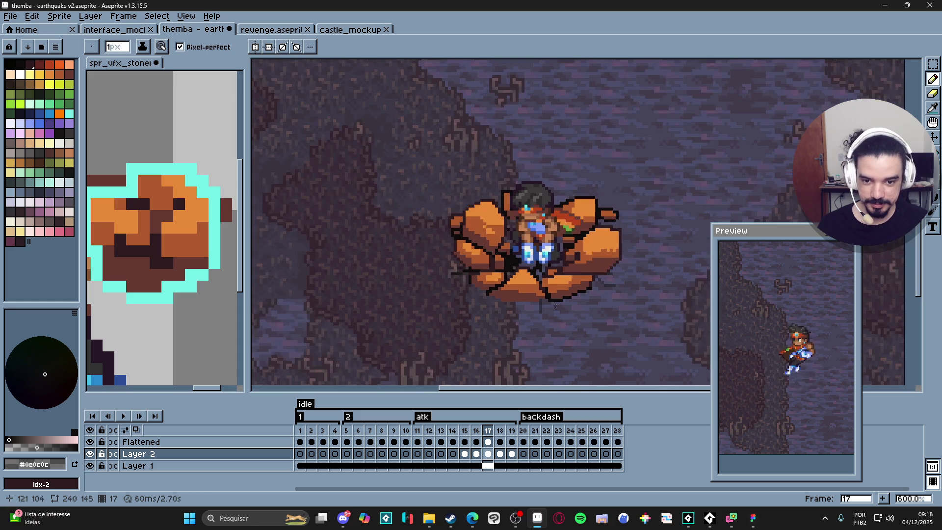
scroll(460, 206, up, 5)
mouse_move(460, 206)
mouse_down()
mouse_move(403, 203)
mouse_move(395, 162)
mouse_move(368, 162)
mouse_up()
scroll(433, 235, down, 3)
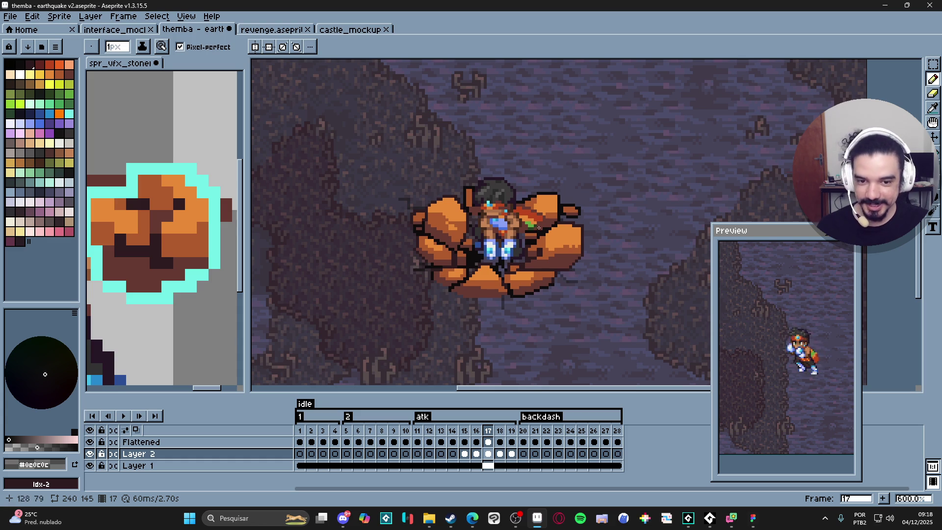
scroll(559, 222, up, 4)
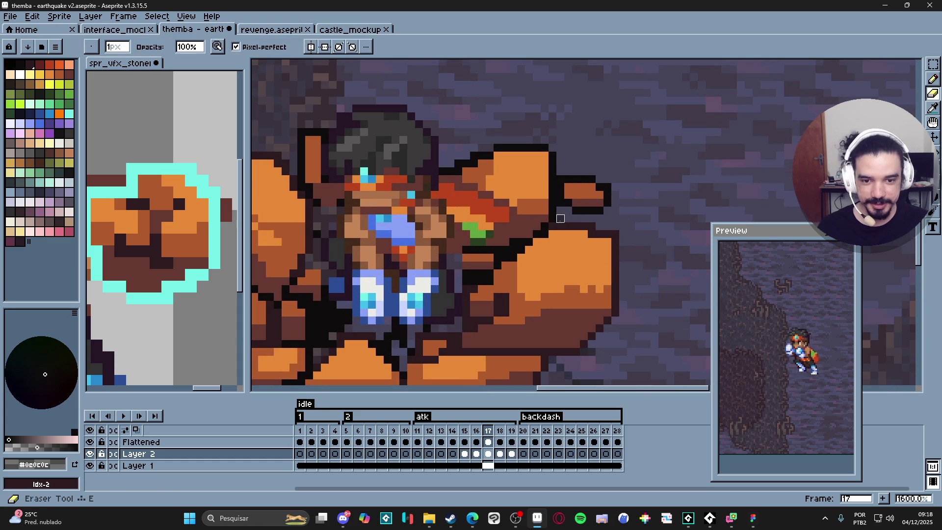
mouse_move(560, 222)
mouse_down()
mouse_move(647, 222)
mouse_move(629, 231)
mouse_move(656, 252)
mouse_up()
scroll(656, 253, down, 4)
scroll(613, 260, up, 1)
scroll(568, 270, down, 3)
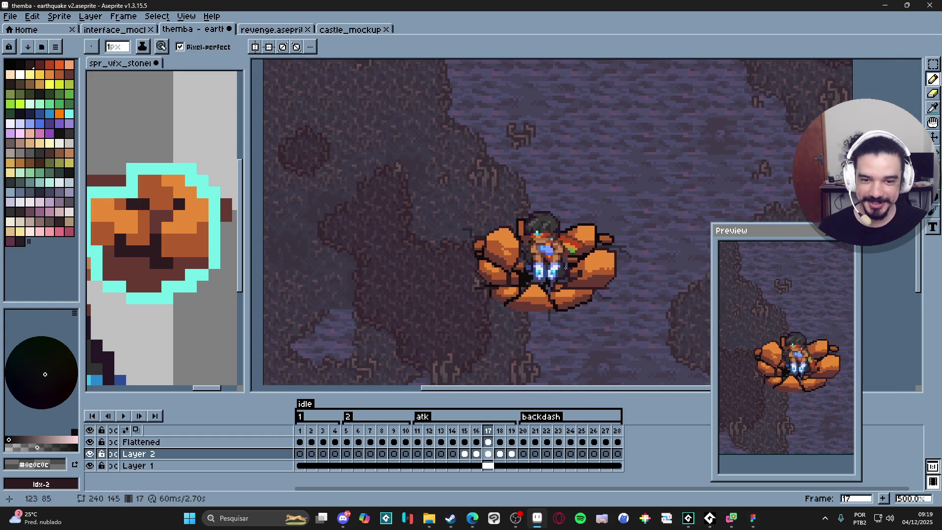
scroll(488, 216, up, 7)
key(e)
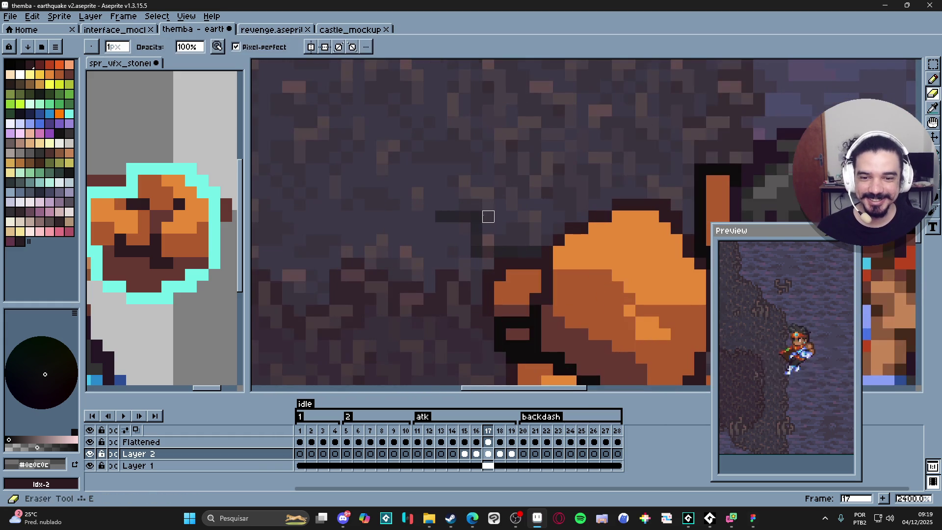
scroll(489, 217, down, 5)
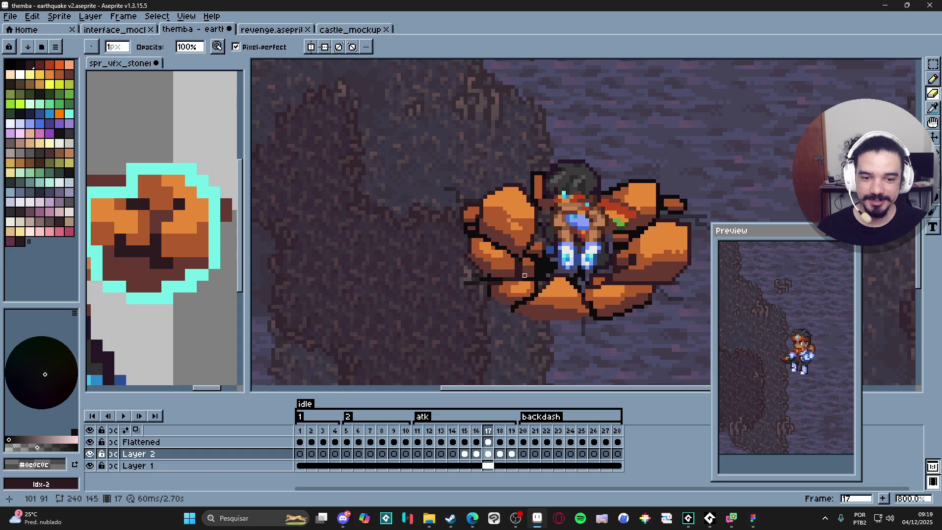
scroll(515, 276, right, 2)
key(v)
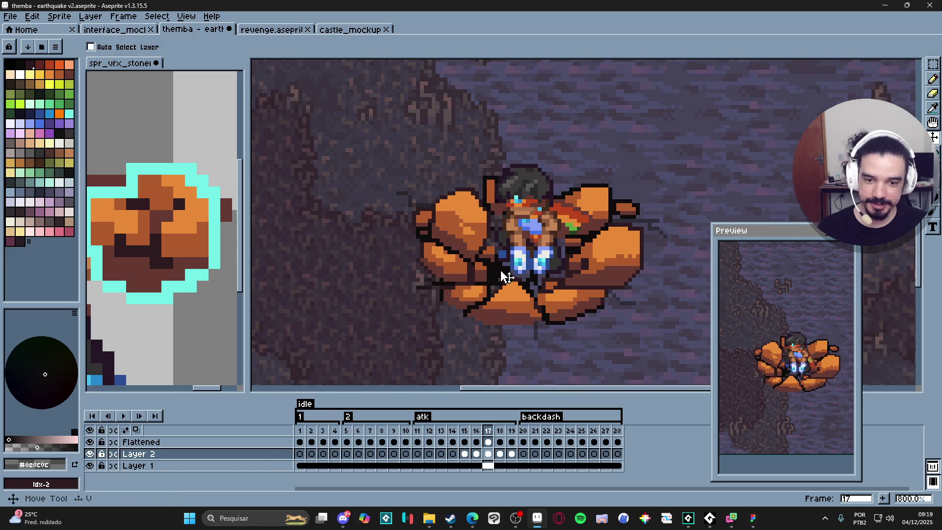
key(w)
scroll(510, 263, up, 3)
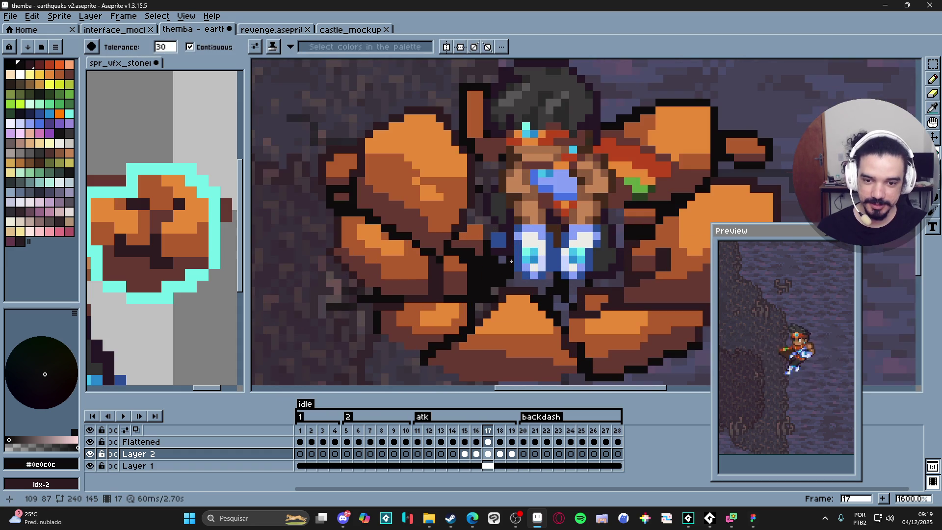
scroll(511, 260, down, 1)
scroll(557, 288, up, 1)
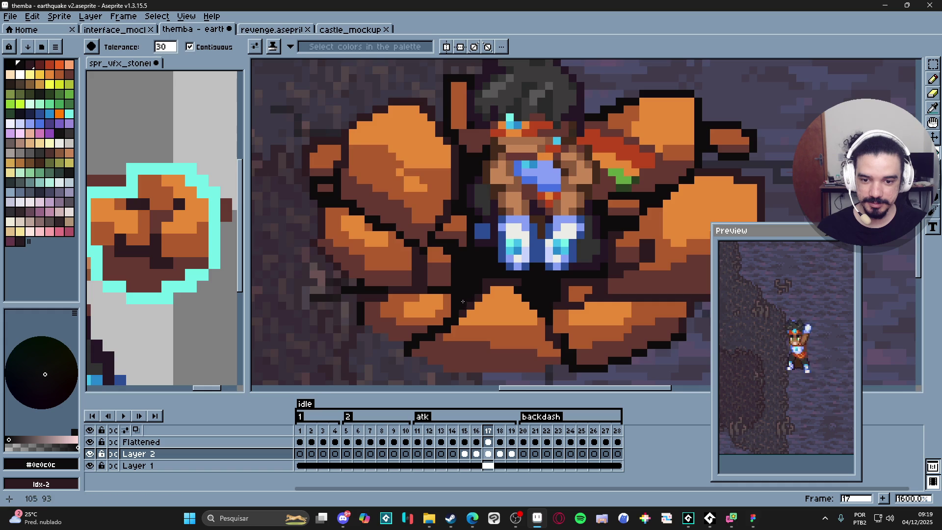
scroll(462, 301, down, 4)
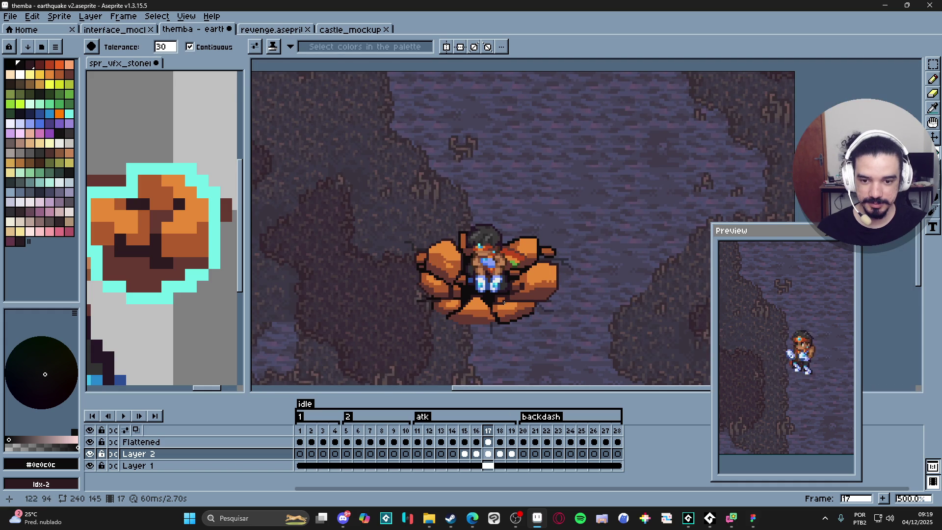
With the Pencil, fill three gaps between the rocks with dark pixels.
key(b)
scroll(509, 301, up, 7)
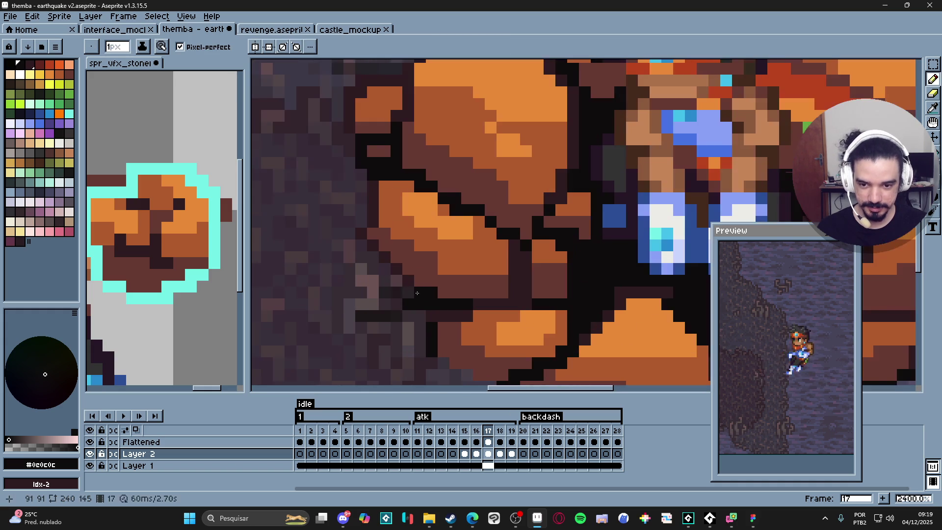
click(397, 281)
click(397, 292)
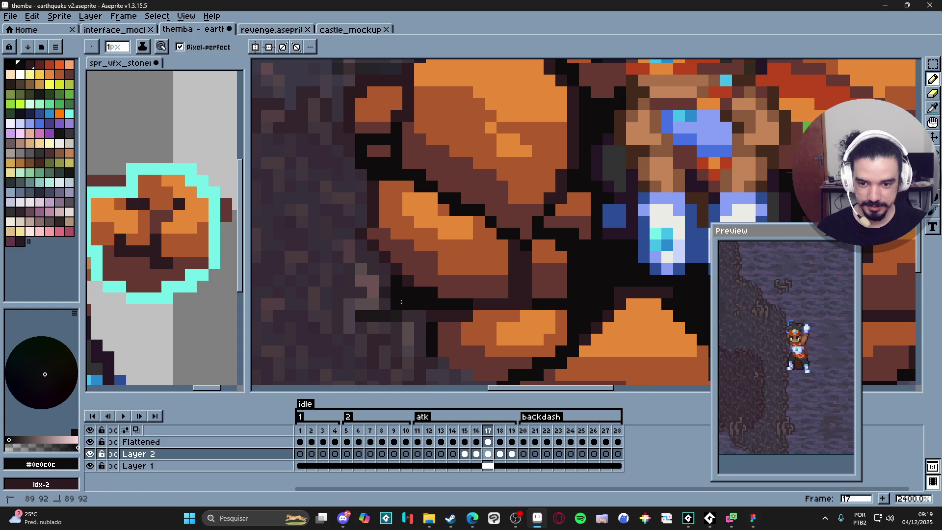
click(396, 304)
scroll(478, 322, down, 3)
scroll(483, 326, up, 3)
Add dark pixels beside the rock's base using 2px and 1px brushes.
key(plus)
click(499, 326)
key(minus)
click(479, 344)
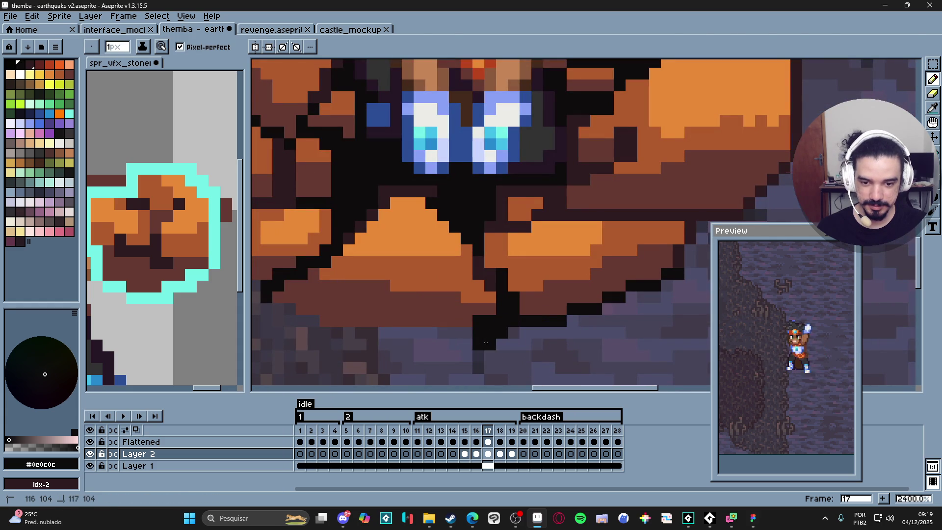
scroll(514, 356, down, 5)
scroll(520, 343, up, 5)
Draw a dark 2px block beside the rock with single dark pixels around it.
key(plus)
click(543, 315)
key(minus)
click(556, 312)
click(556, 324)
click(544, 324)
click(565, 326)
scroll(565, 328, down, 6)
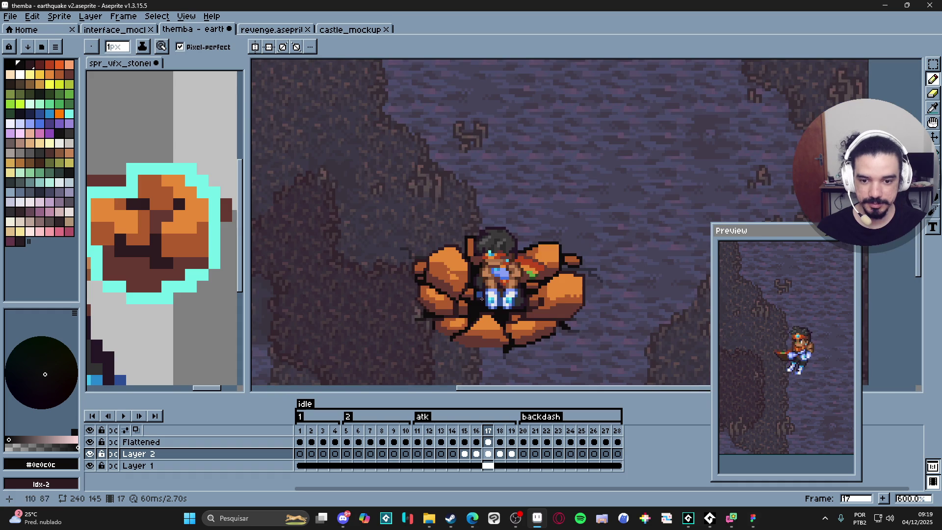
Draw black crack lines along the rock edge, extending left and right.
drag(411, 261, 440, 260)
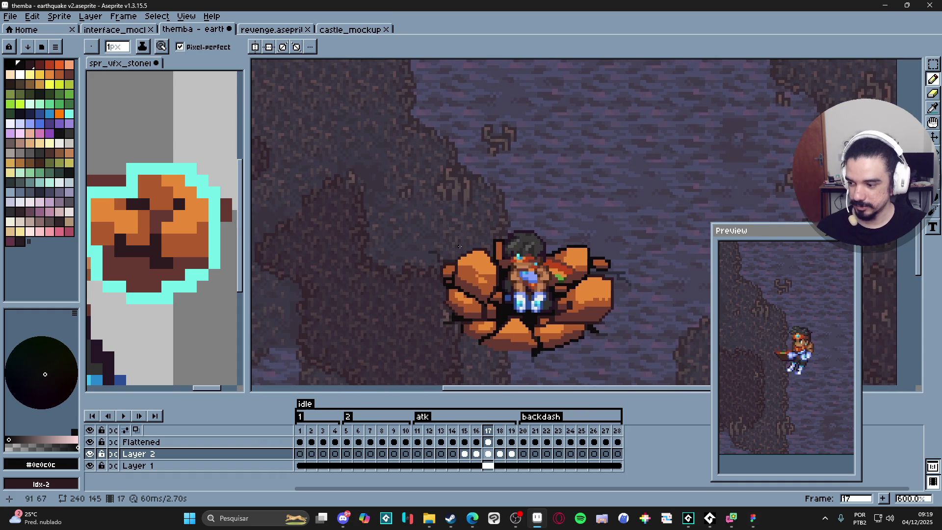
scroll(458, 248, up, 4)
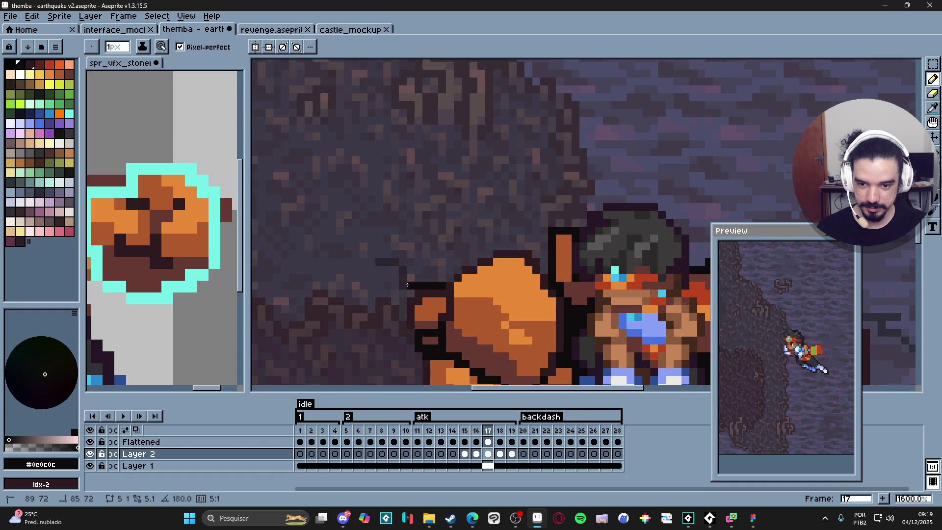
shift+click(404, 285)
drag(444, 277, 426, 277)
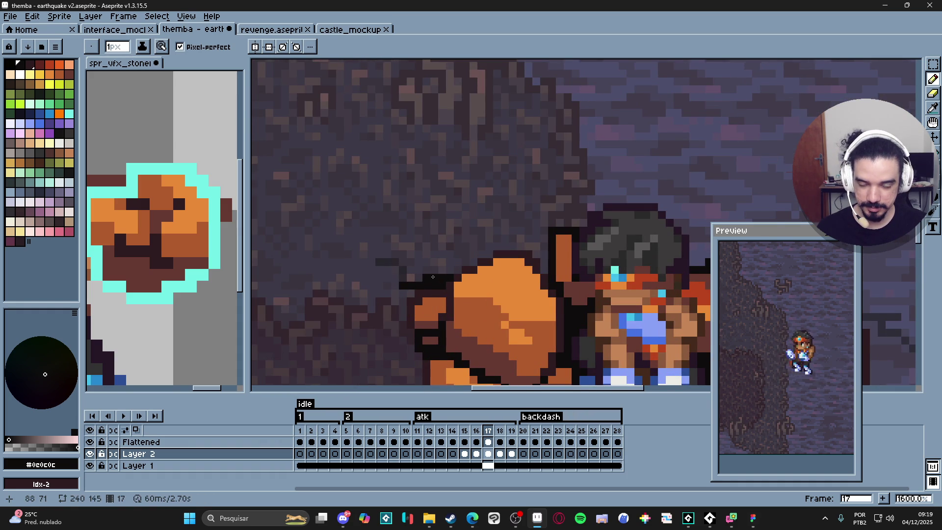
scroll(432, 277, down, 3)
scroll(525, 267, up, 3)
key(plus)
key(minus)
drag(525, 267, 577, 266)
Step through frames 14–17 in the timeline, ending on frame 17.
scroll(568, 296, down, 4)
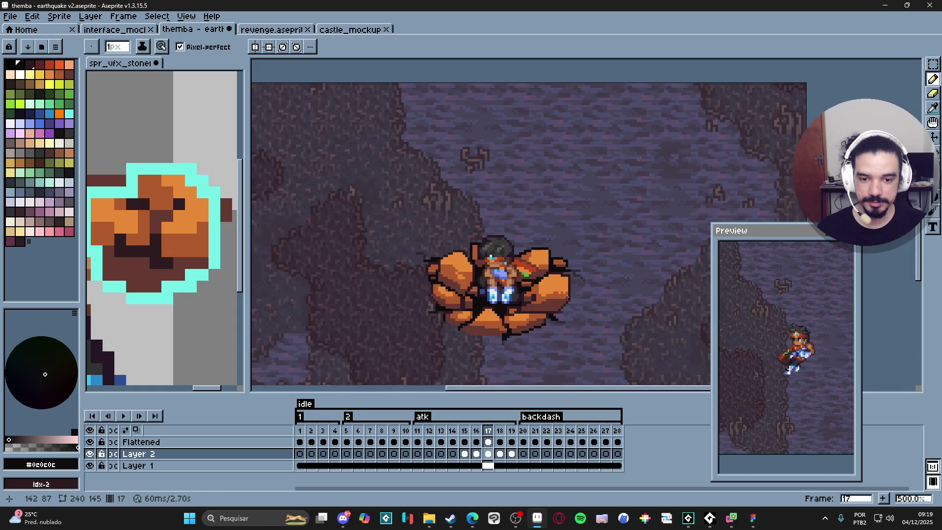
scroll(455, 324, up, 2)
scroll(455, 324, up, 2)
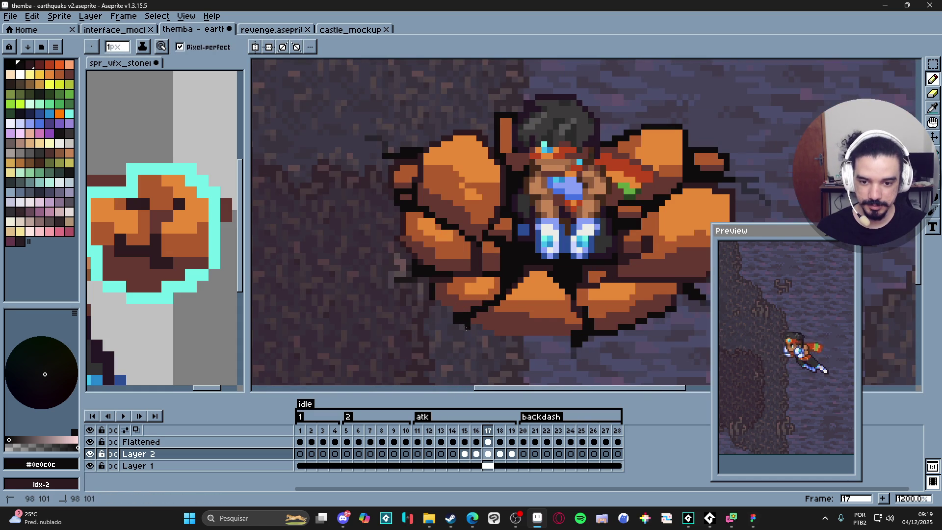
scroll(501, 344, down, 5)
scroll(510, 339, down, 1)
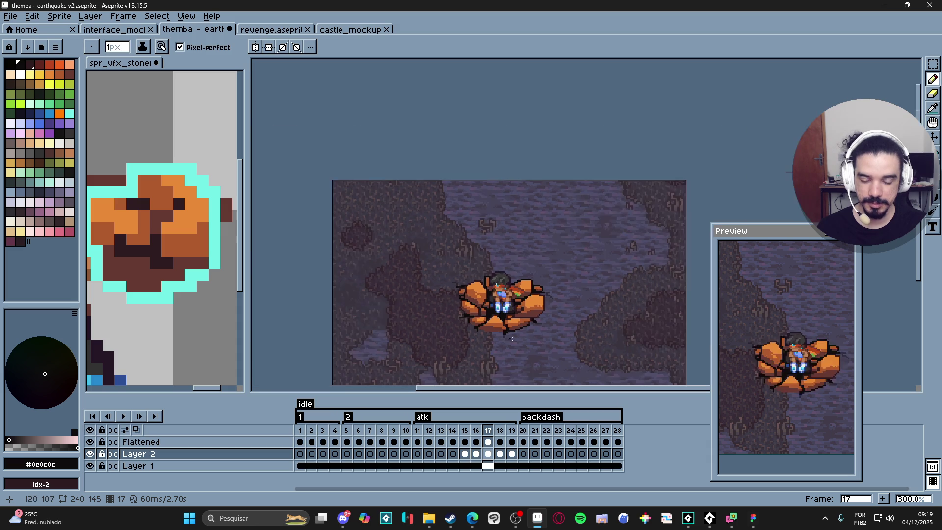
click(476, 430)
click(489, 430)
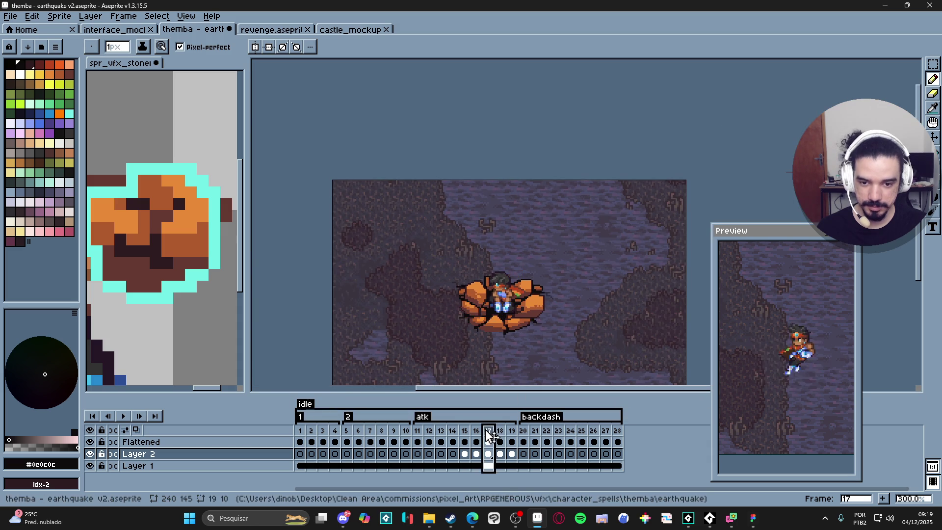
click(452, 430)
click(464, 430)
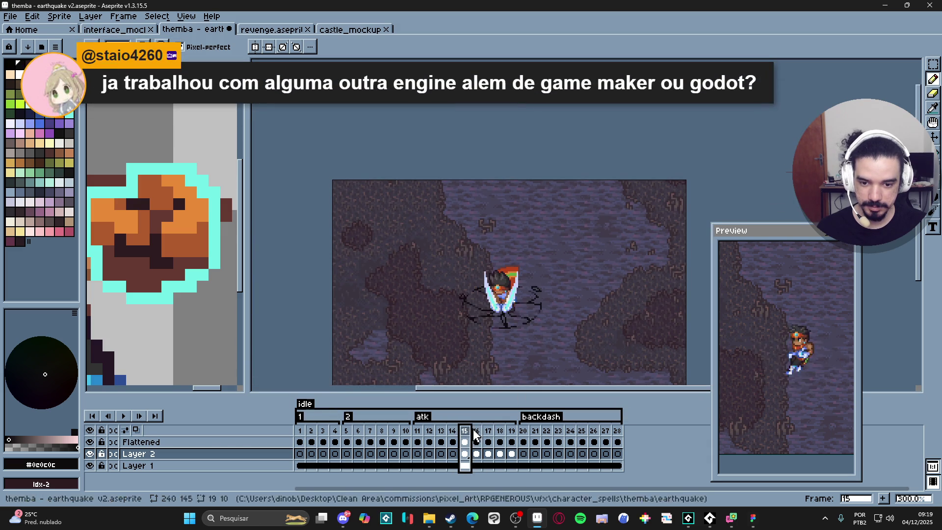
click(476, 432)
click(488, 432)
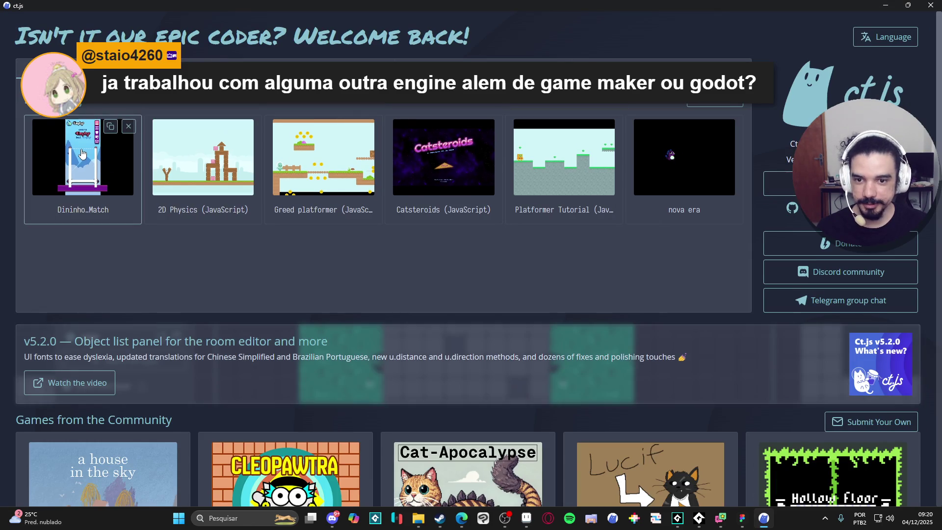
Open the newer recovered Dininho_Match project in ct.js and launch its game preview.
click(82, 154)
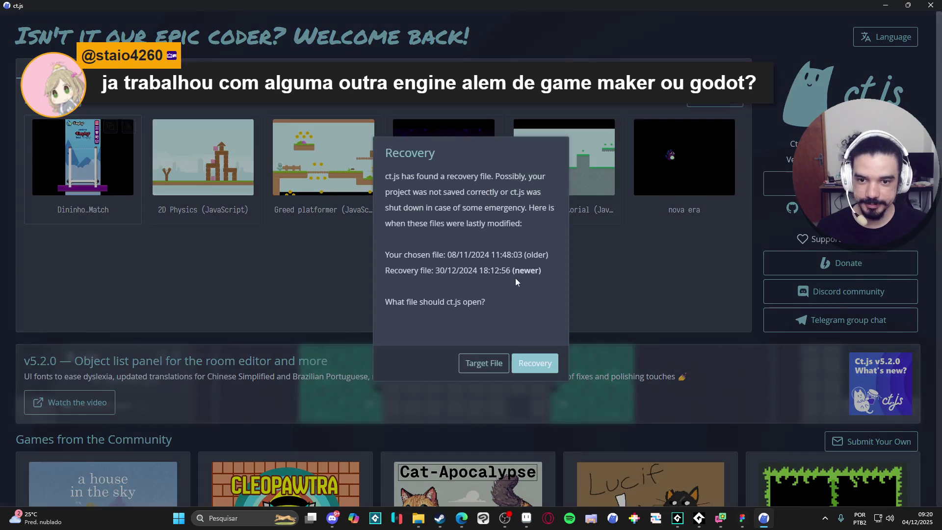
click(516, 371)
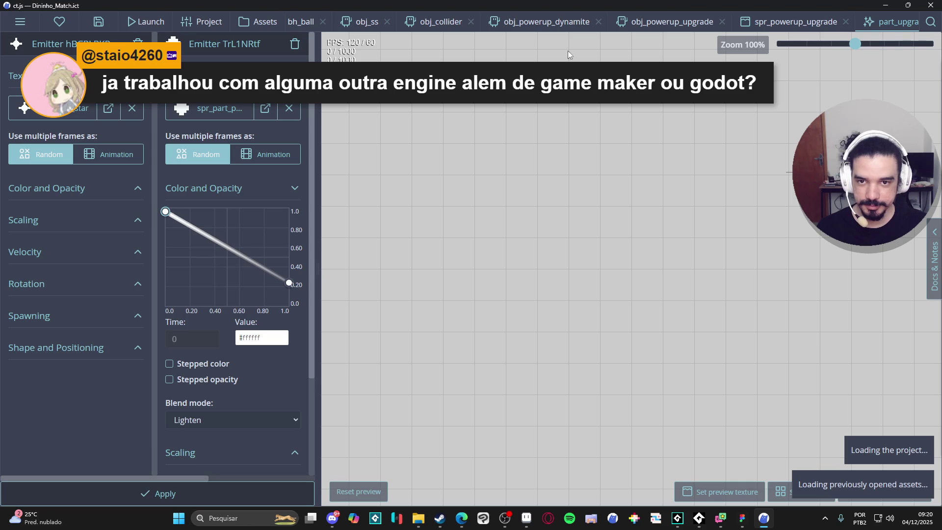
click(147, 23)
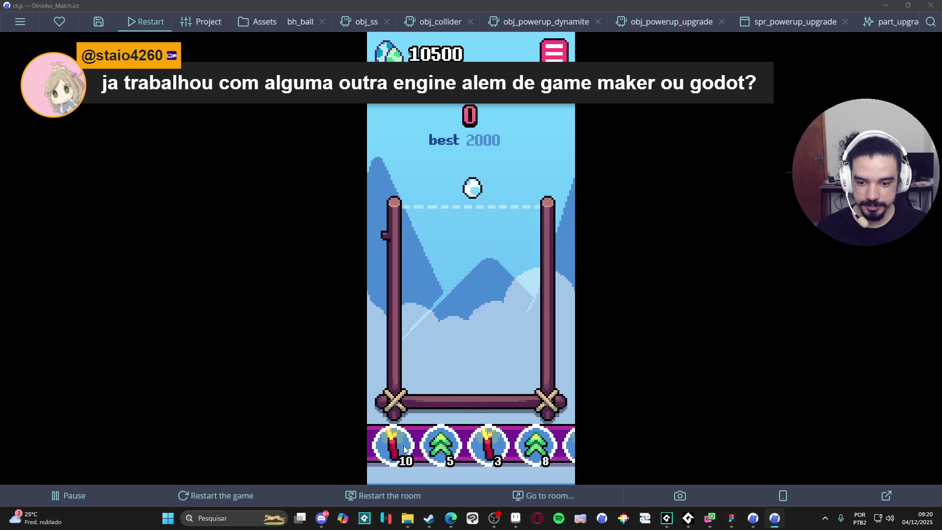
Drop balls and eggs, blow up R balls with dynamite, and pick the upgrade powerup.
click(435, 228)
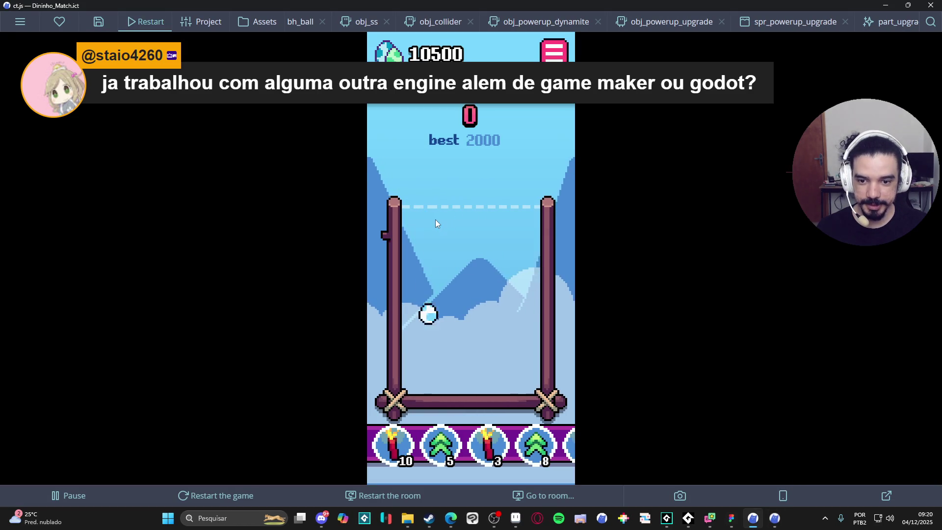
click(432, 241)
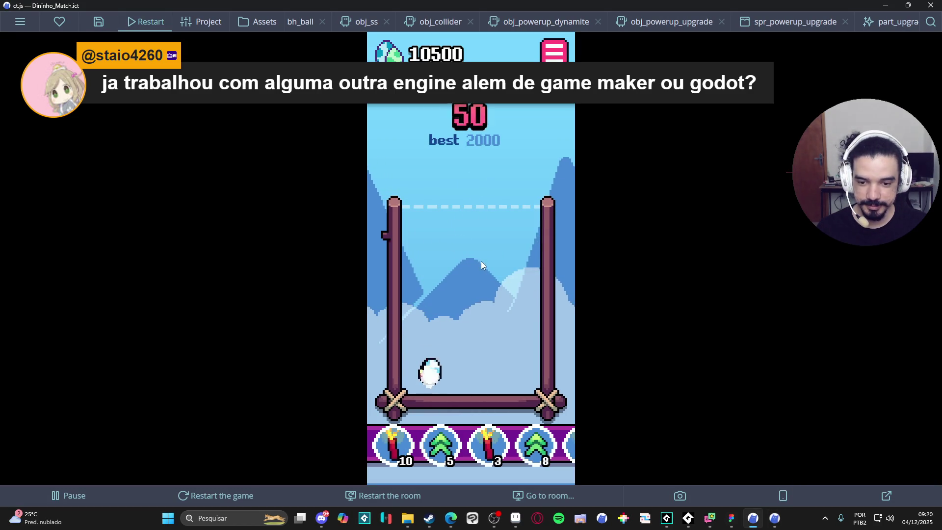
click(456, 260)
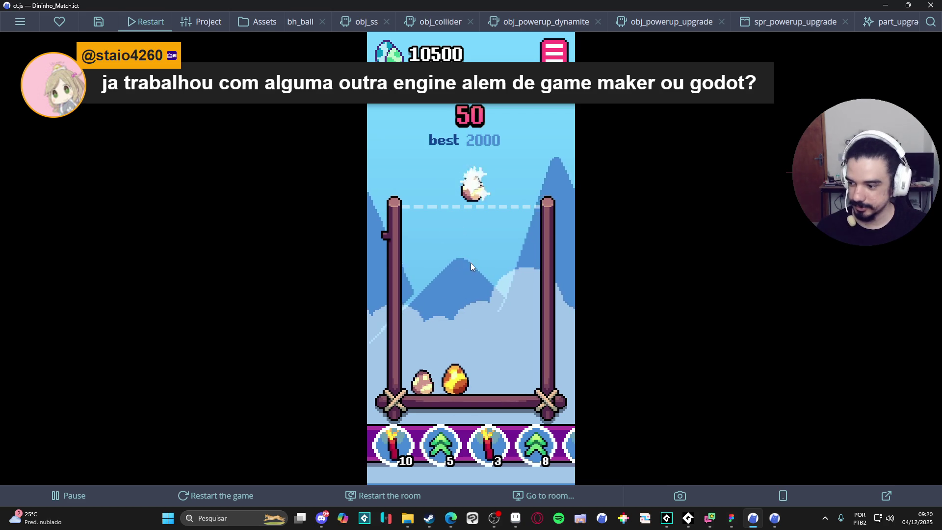
click(431, 278)
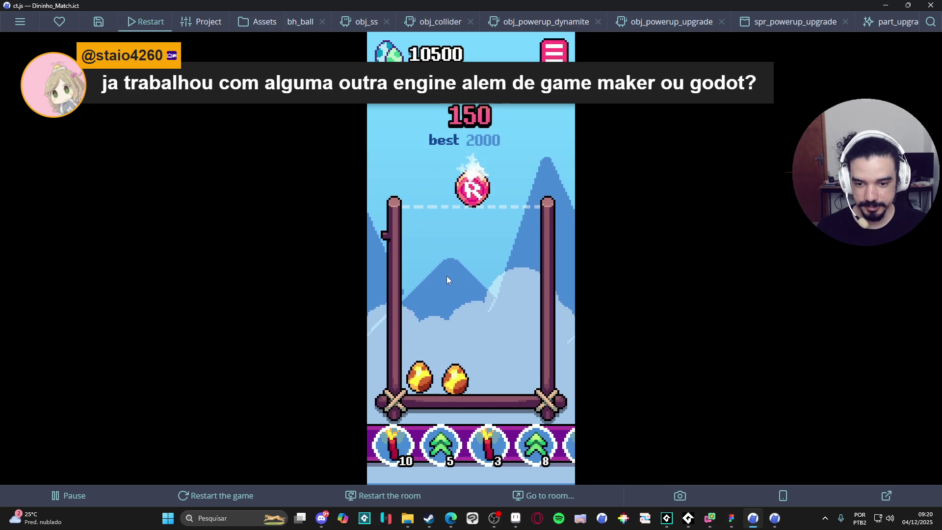
click(481, 266)
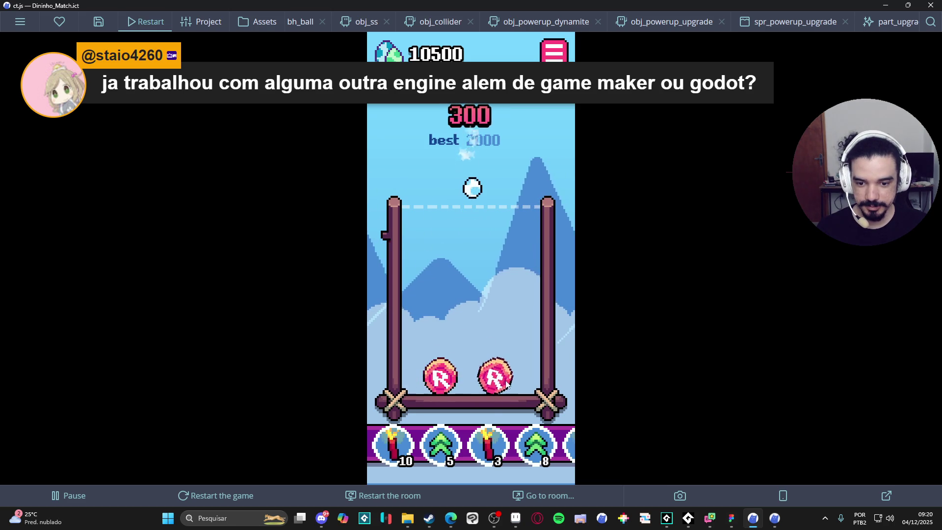
click(488, 444)
click(505, 375)
click(440, 381)
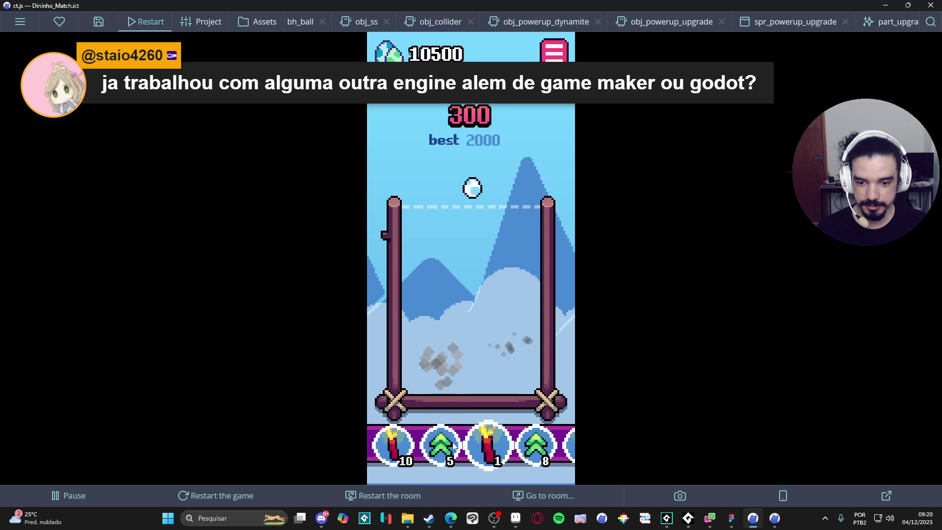
click(440, 444)
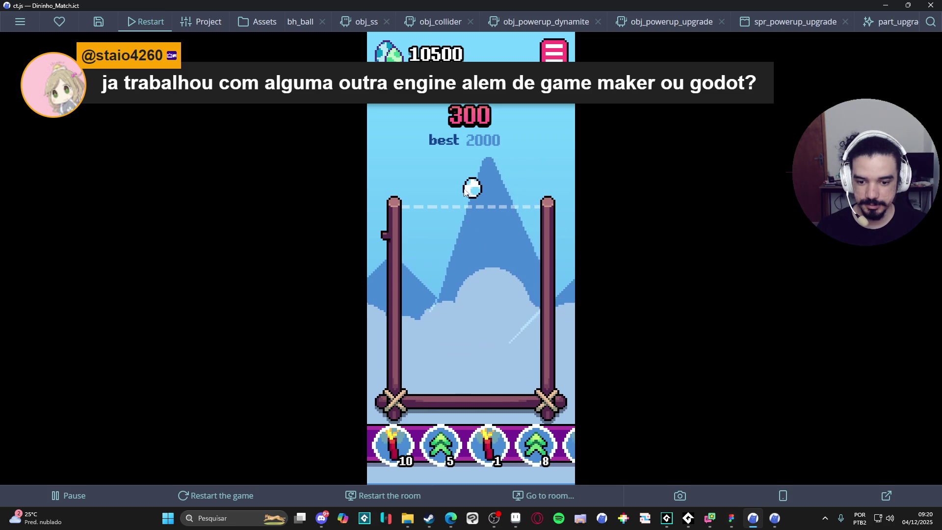
Drop more eggs and R balls to reach a score of 950, then close the preview.
click(507, 222)
click(505, 210)
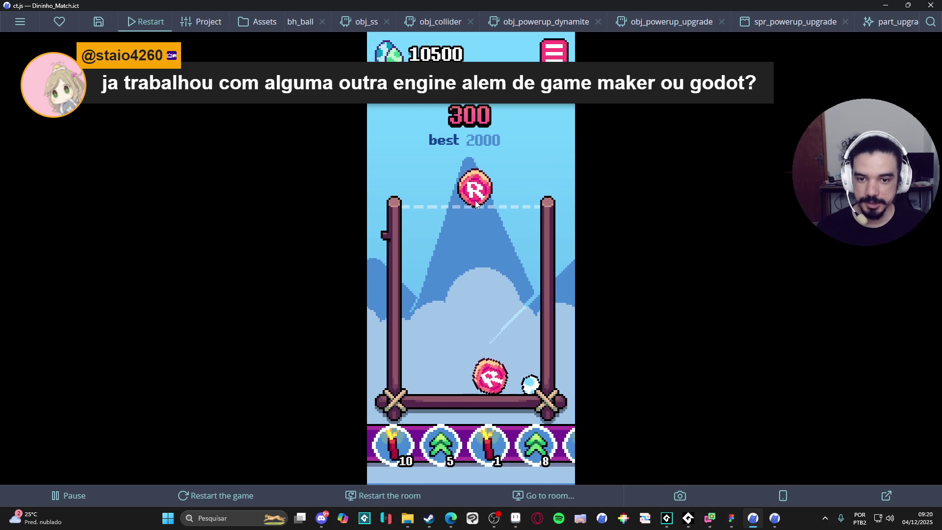
click(474, 211)
click(490, 218)
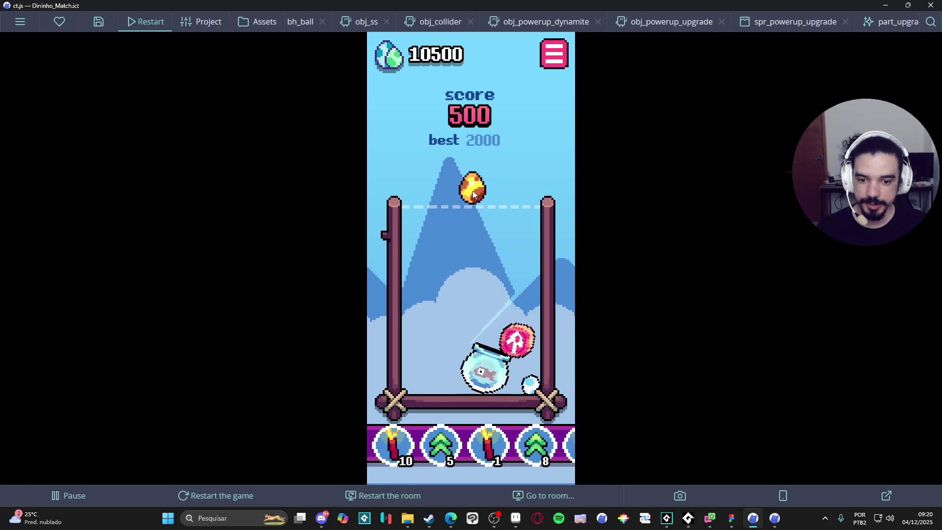
click(451, 234)
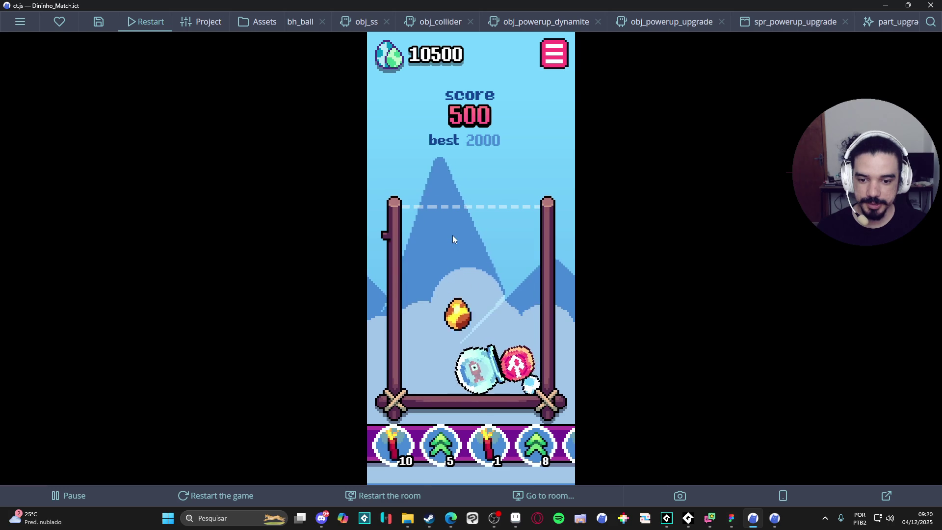
click(461, 221)
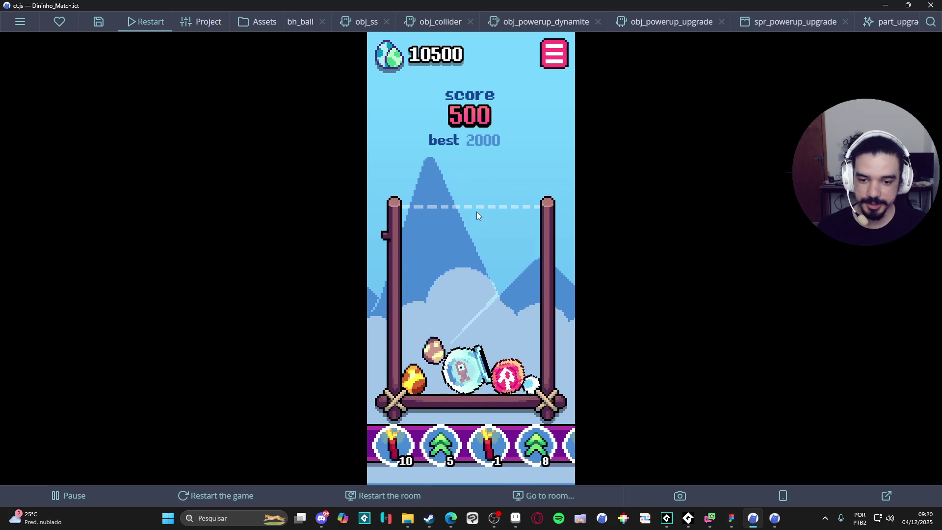
click(529, 250)
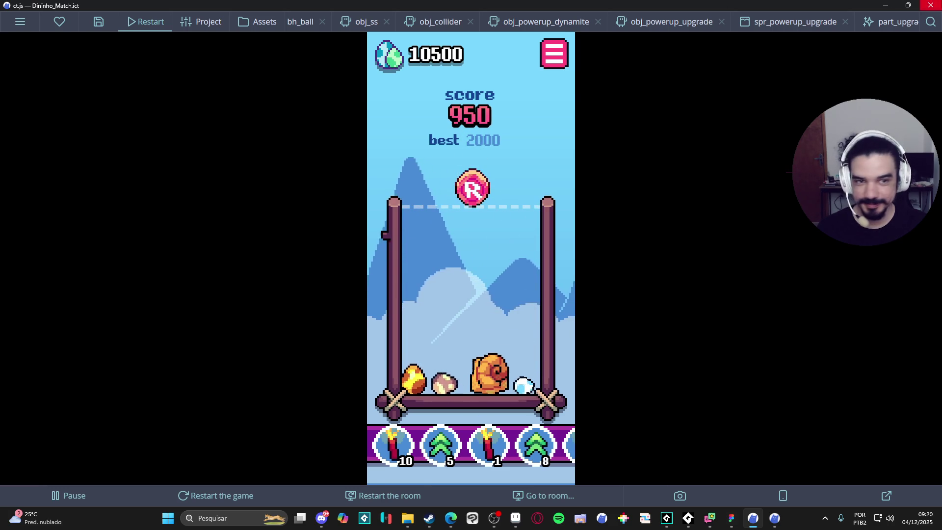
key(alt+F4)
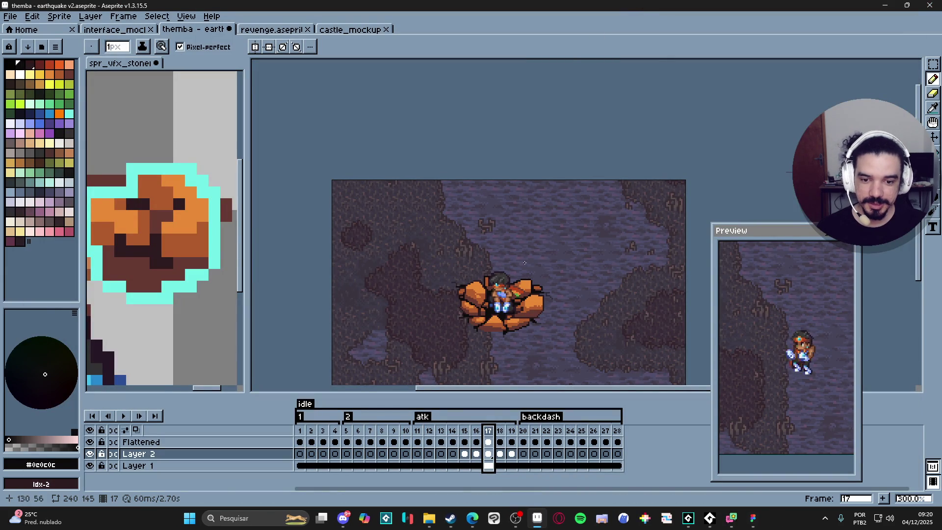
scroll(520, 293, down, 2)
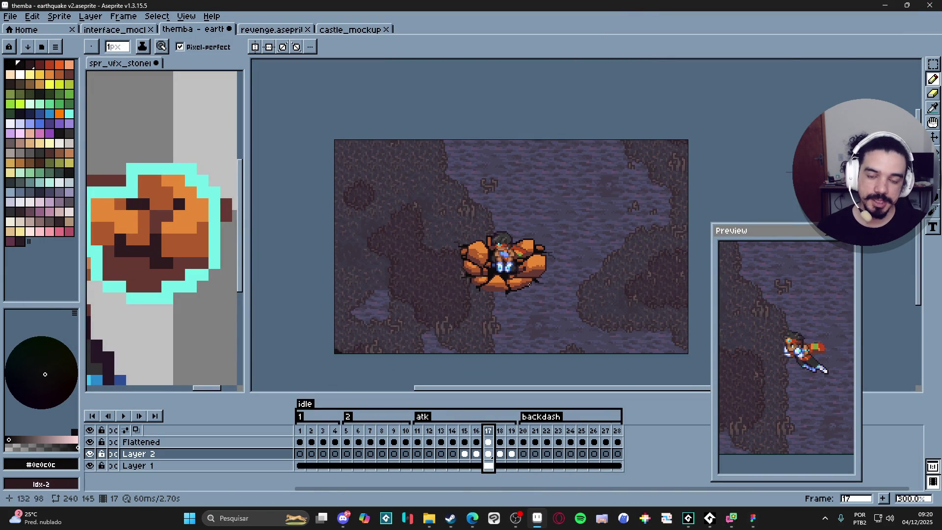
scroll(520, 293, up, 3)
key(v)
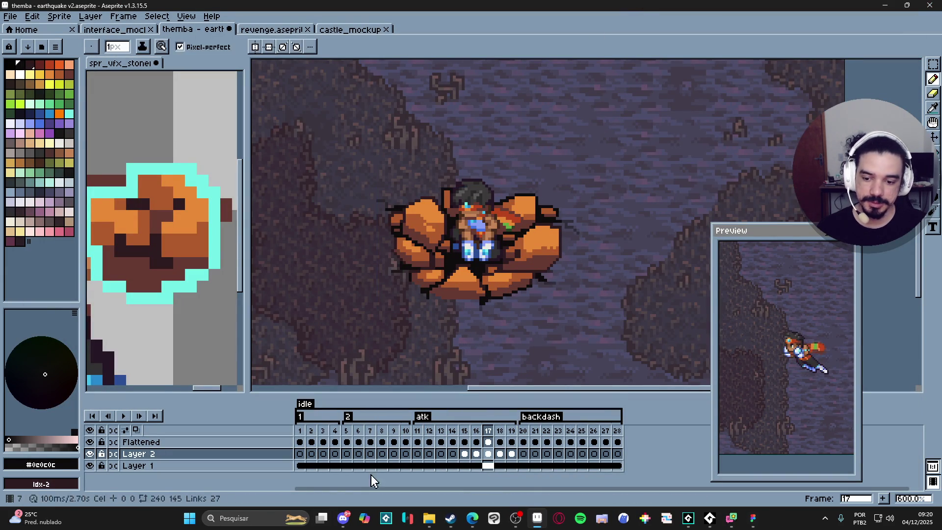
click(420, 519)
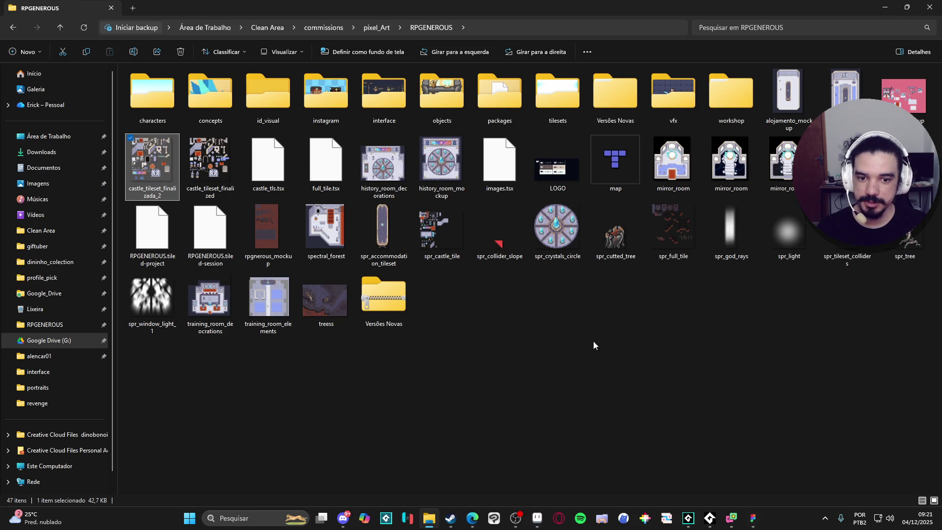
key(alt+Tab)
scroll(517, 244, up, 4)
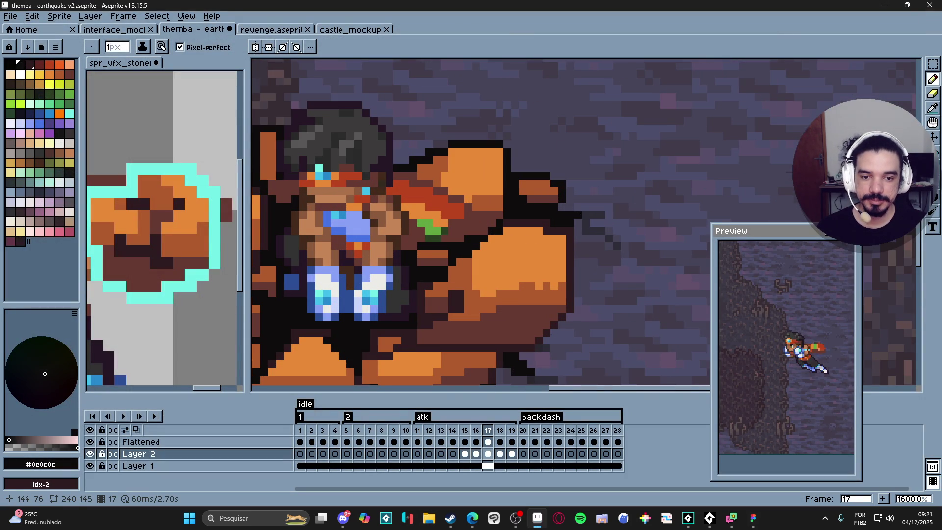
Zoom and pan over the character on frame 17 to inspect it.
scroll(579, 213, down, 4)
scroll(523, 212, up, 7)
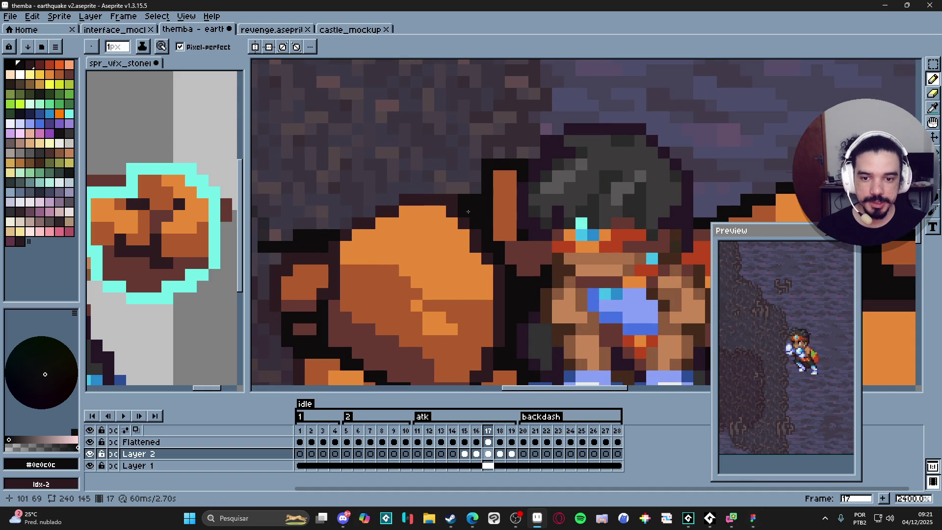
scroll(493, 228, down, 5)
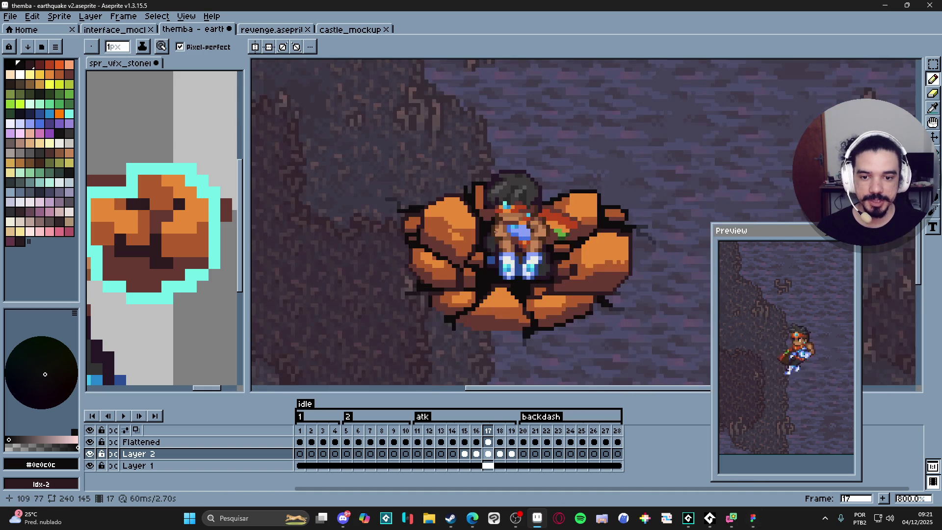
drag(494, 228, 480, 206)
scroll(448, 159, up, 3)
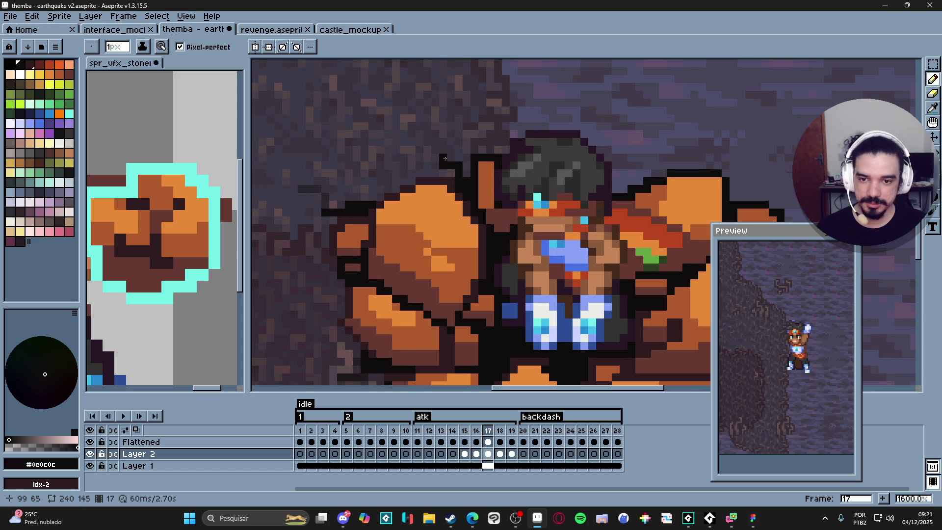
scroll(445, 158, down, 5)
scroll(468, 185, up, 5)
Toggle between Eraser and Pencil, re-centre on the character, and save the sprite.
key(e)
key(b)
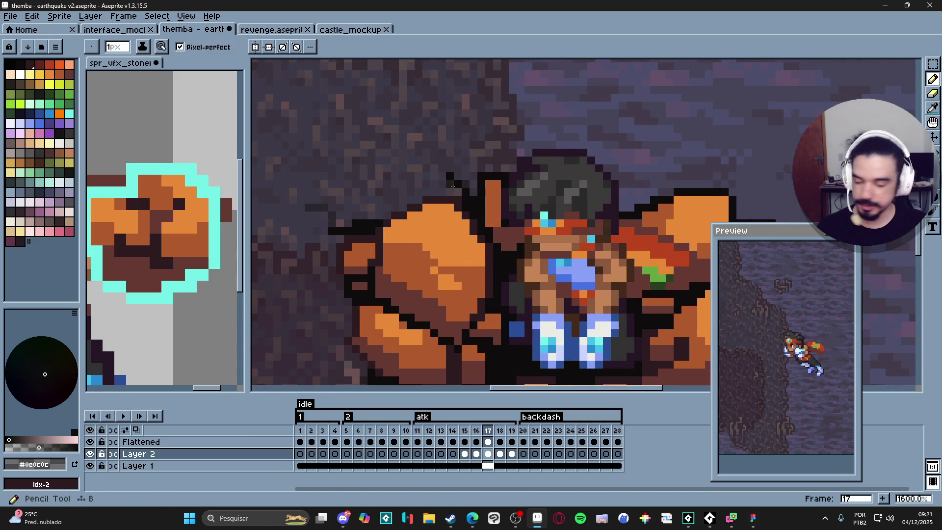
scroll(452, 183, up, 2)
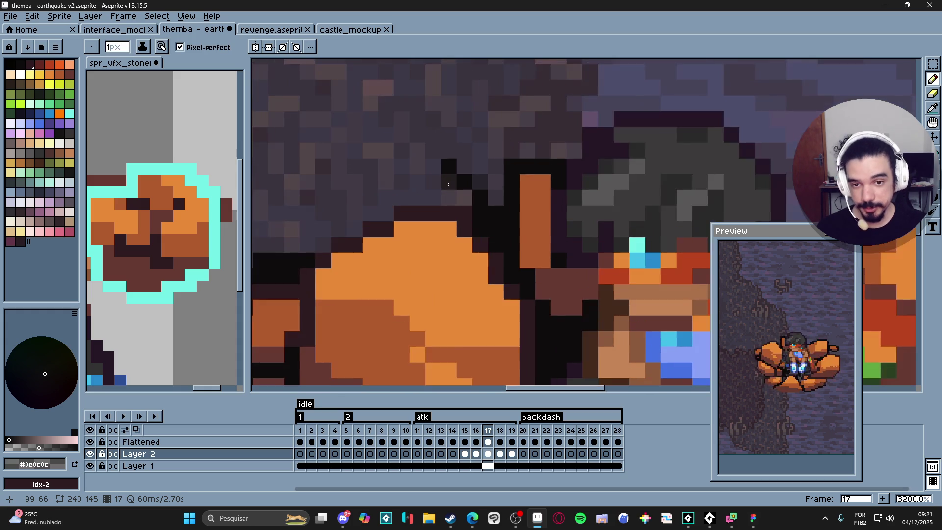
scroll(465, 249, down, 5)
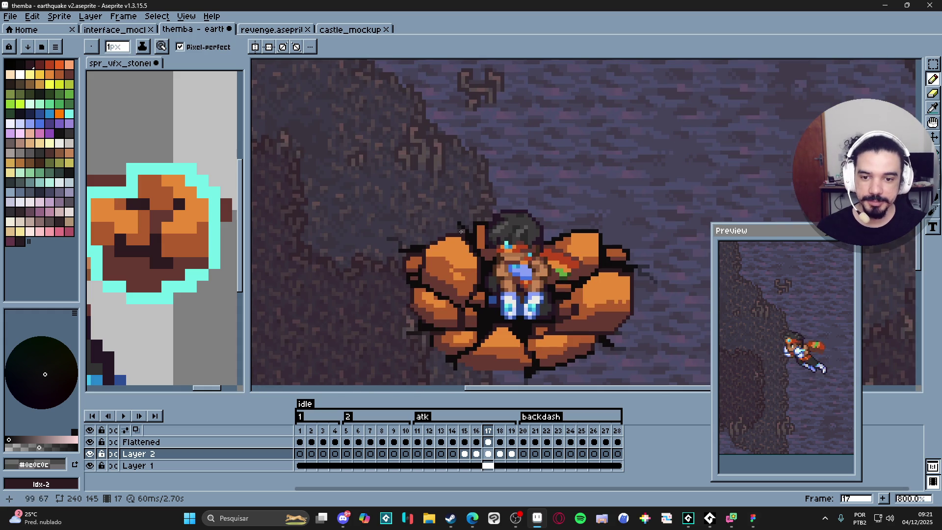
drag(472, 266, 459, 236)
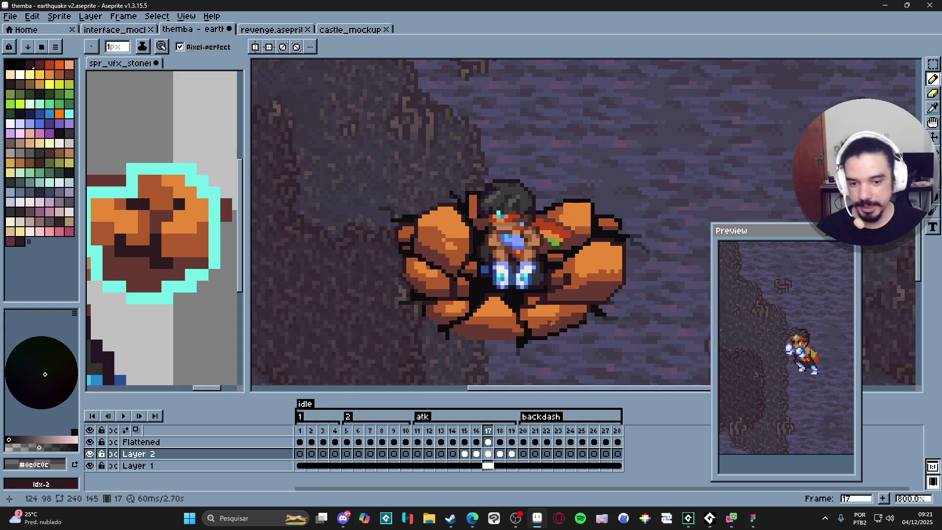
scroll(550, 321, up, 2)
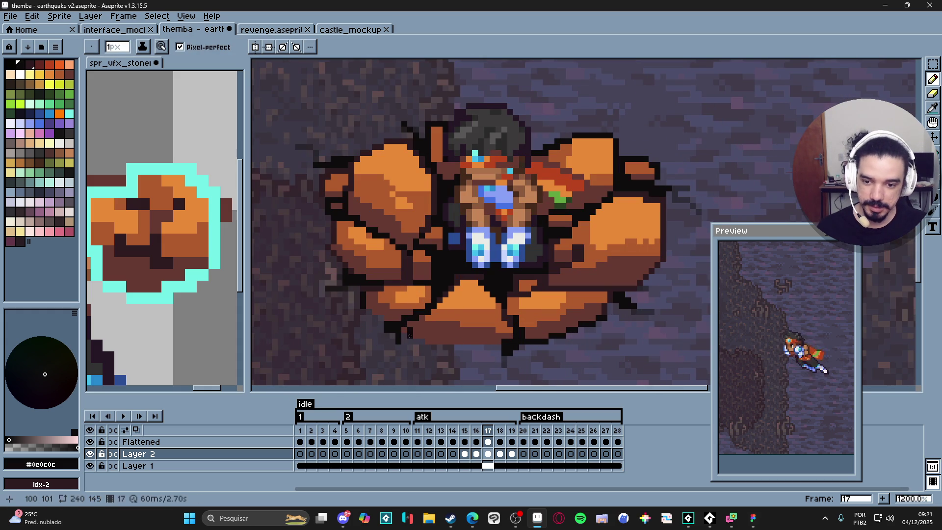
scroll(413, 336, down, 4)
scroll(419, 340, up, 5)
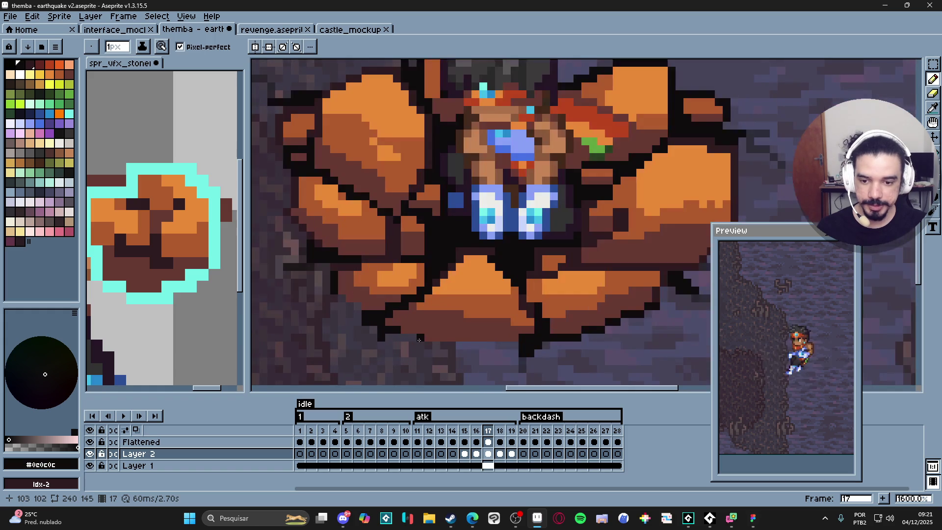
scroll(400, 337, down, 4)
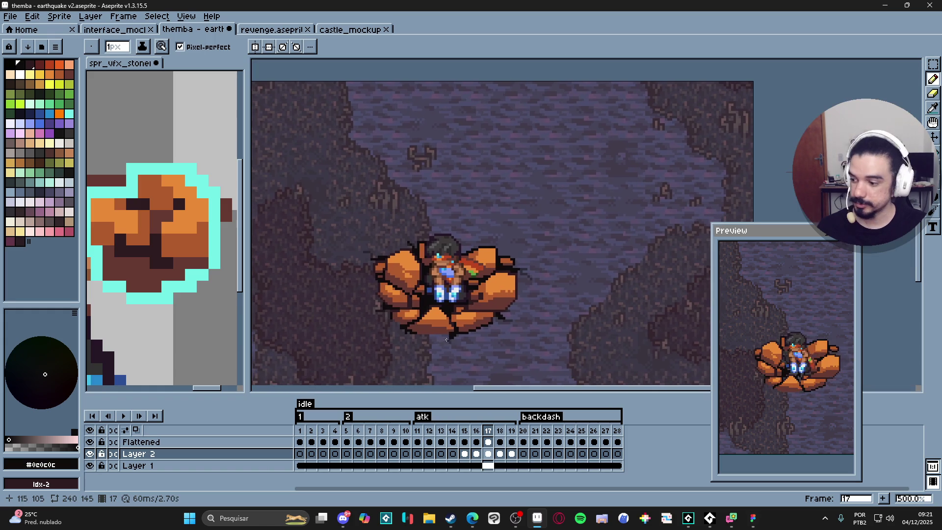
key(ctrl+s)
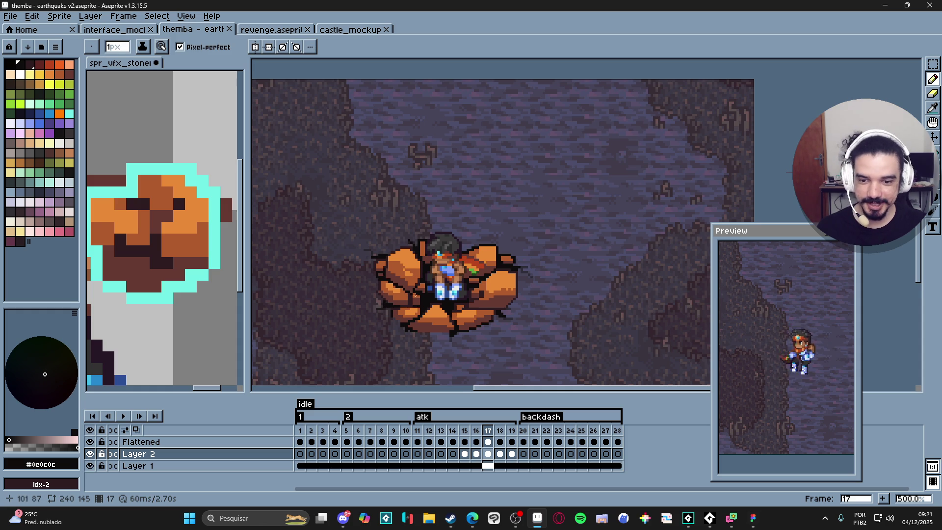
Compare against the neighbouring frame and pick dark brown #2d1b1c from the sprite.
scroll(411, 293, down, 1)
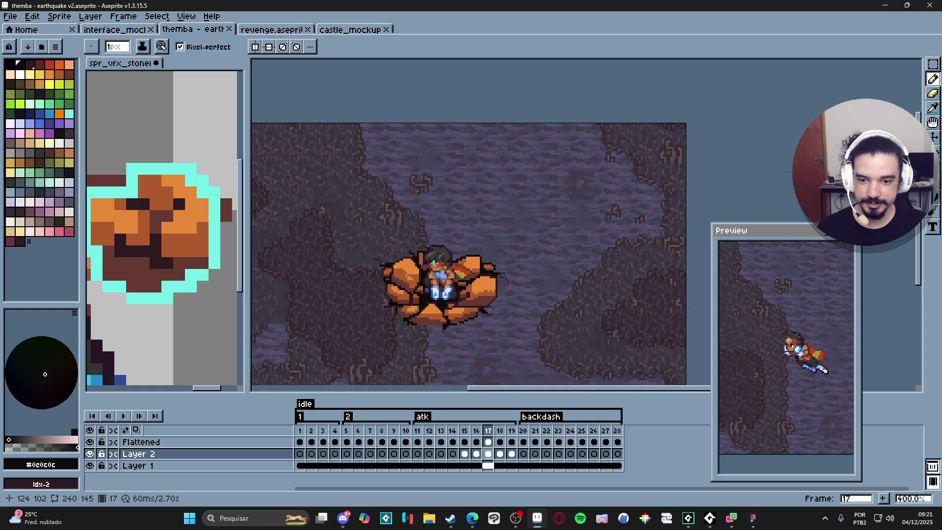
scroll(384, 315, up, 8)
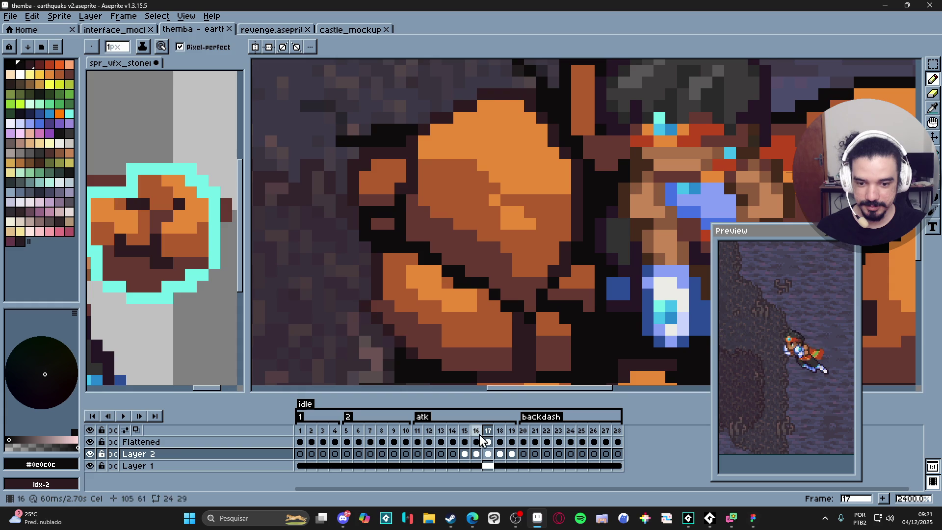
key(Right)
key(Left)
key(v)
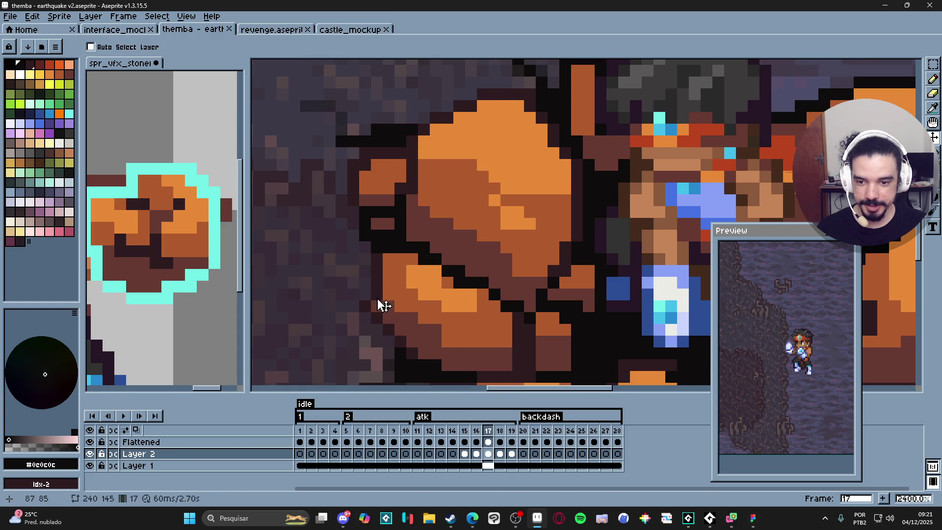
key(e)
alt+click(377, 306)
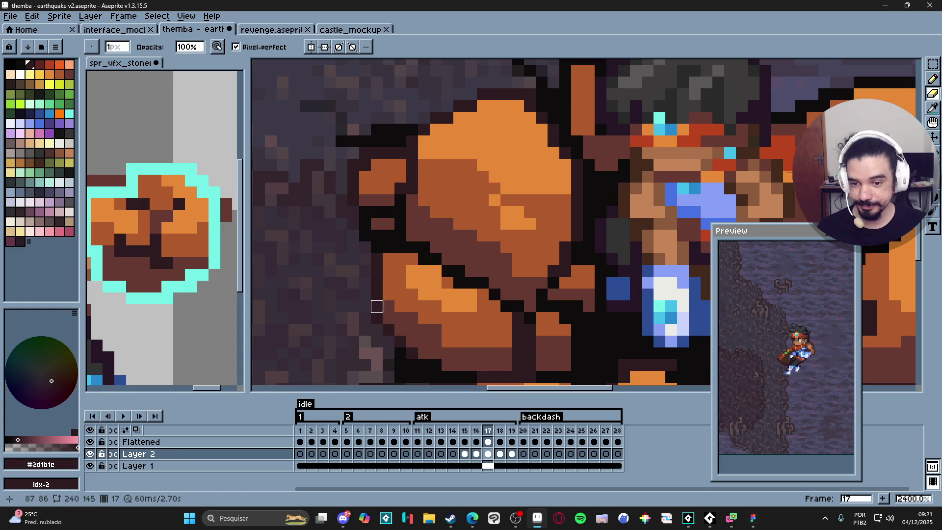
Compare frame 16 with frame 17 and save the earthquake sprite again.
scroll(375, 305, down, 3)
click(477, 431)
click(488, 431)
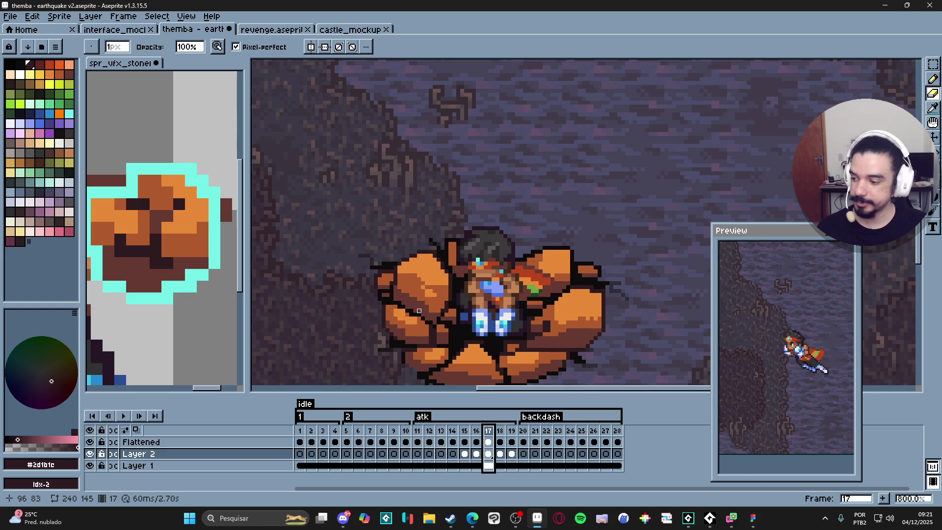
scroll(418, 310, down, 1)
key(ctrl+s)
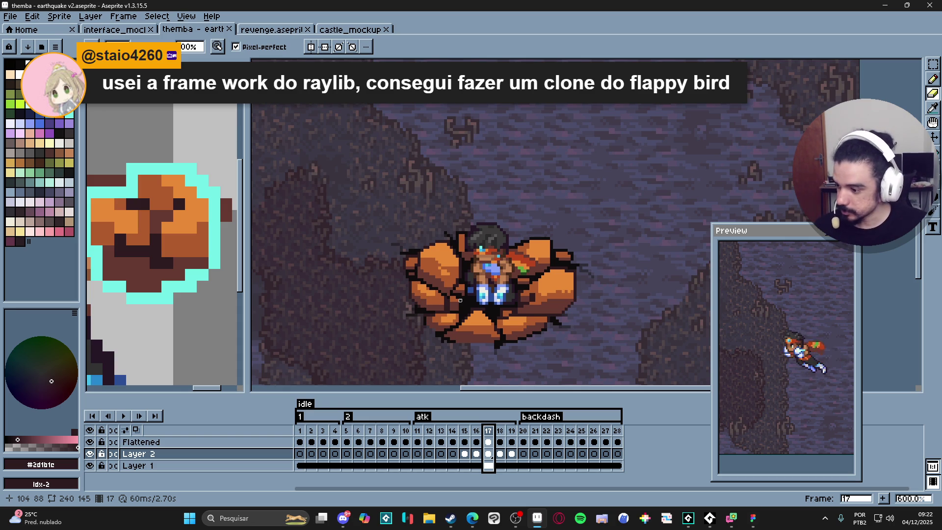
scroll(504, 327, down, 2)
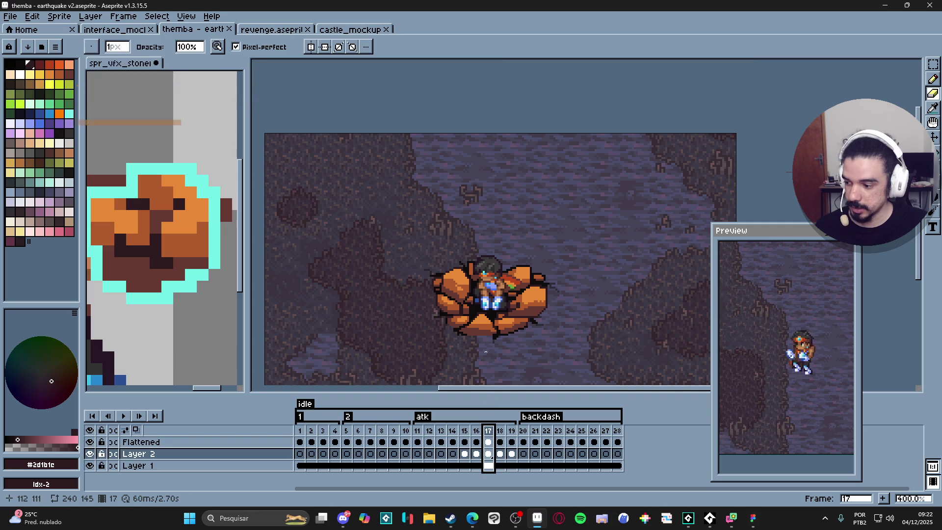
click(500, 454)
click(512, 454)
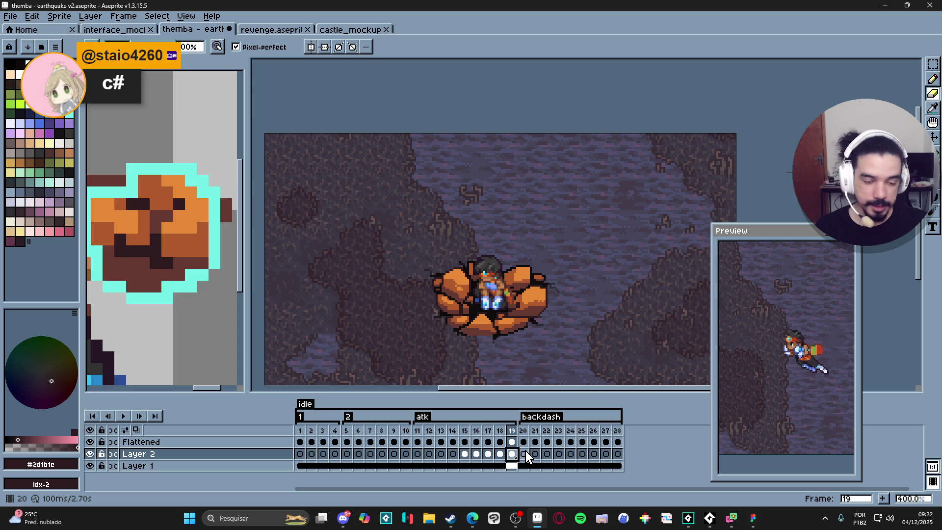
click(464, 454)
click(476, 454)
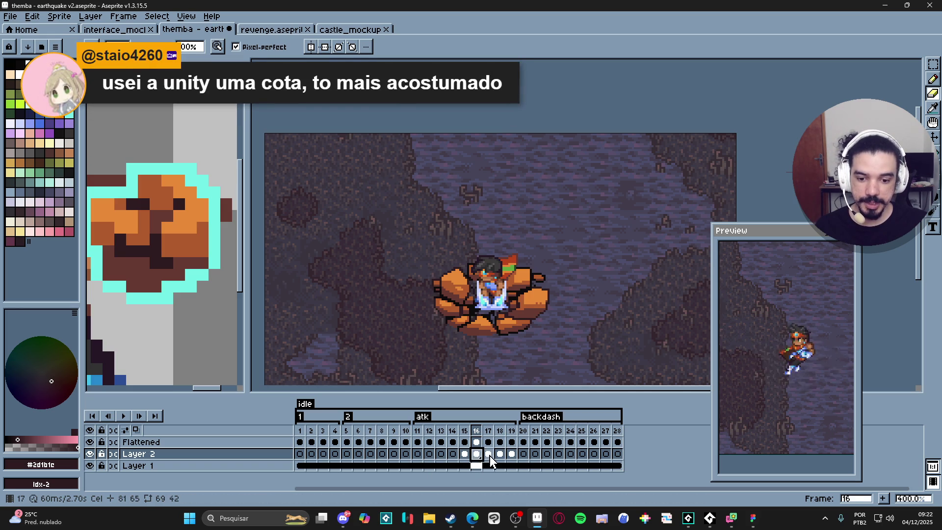
click(488, 454)
click(499, 454)
click(512, 454)
click(464, 454)
click(476, 454)
click(488, 454)
click(500, 454)
click(511, 454)
click(524, 454)
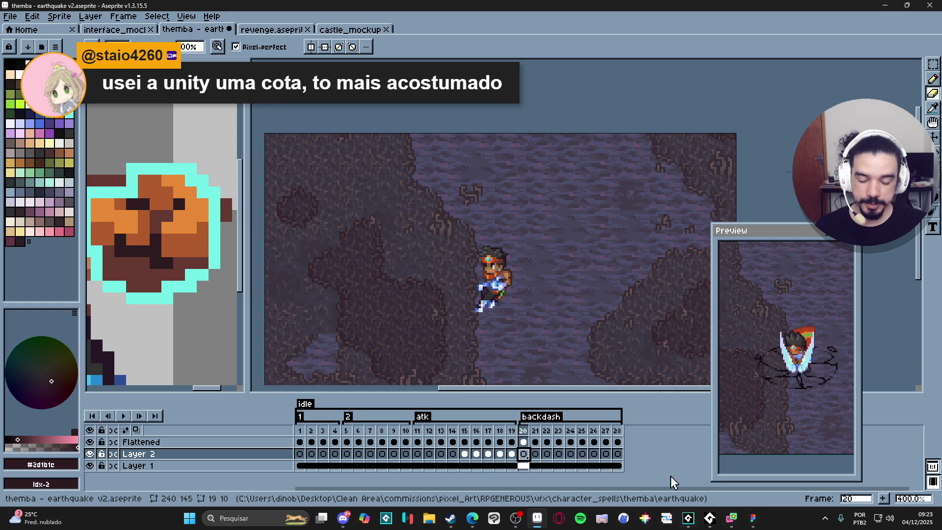
click(464, 454)
drag(475, 459, 520, 461)
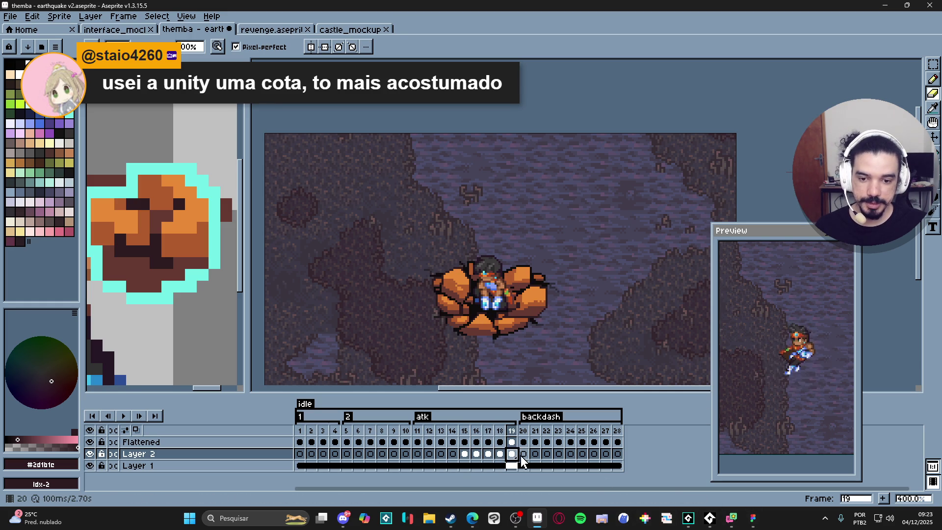
click(534, 455)
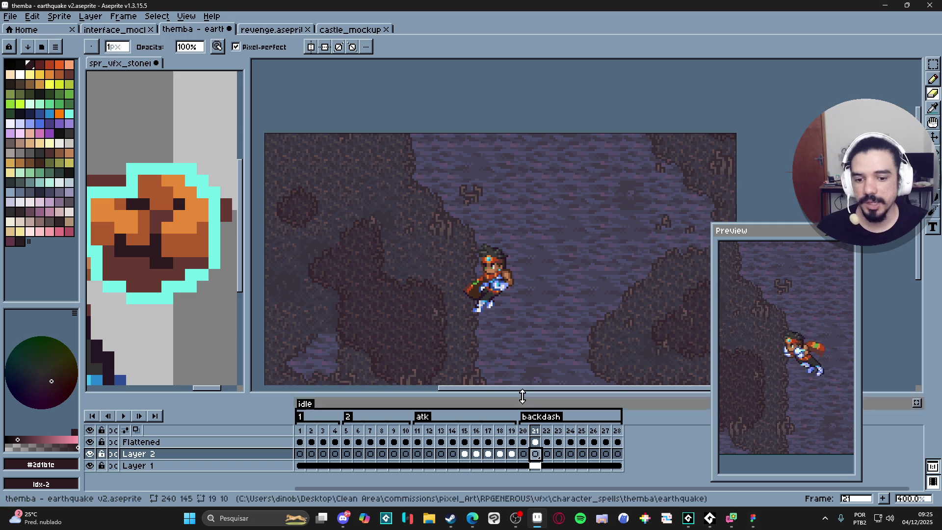
scroll(178, 269, down, 3)
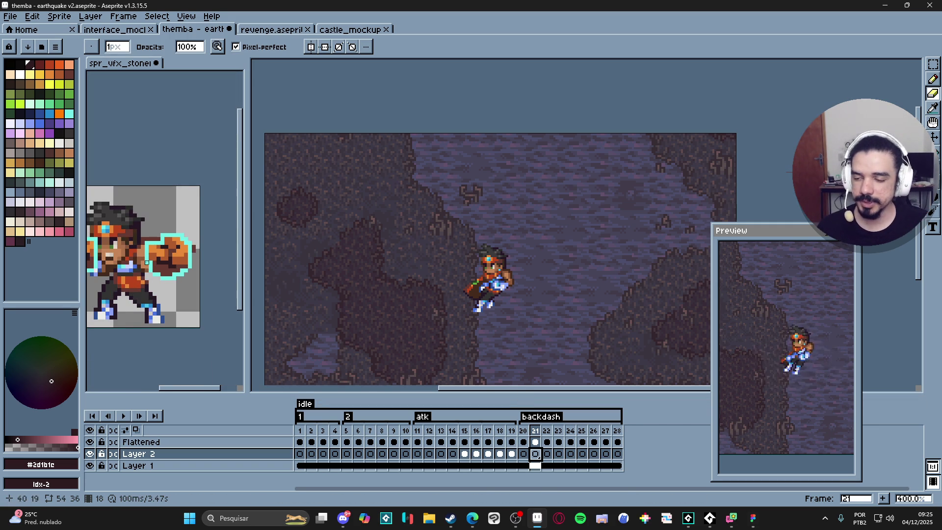
click(178, 270)
click(555, 232)
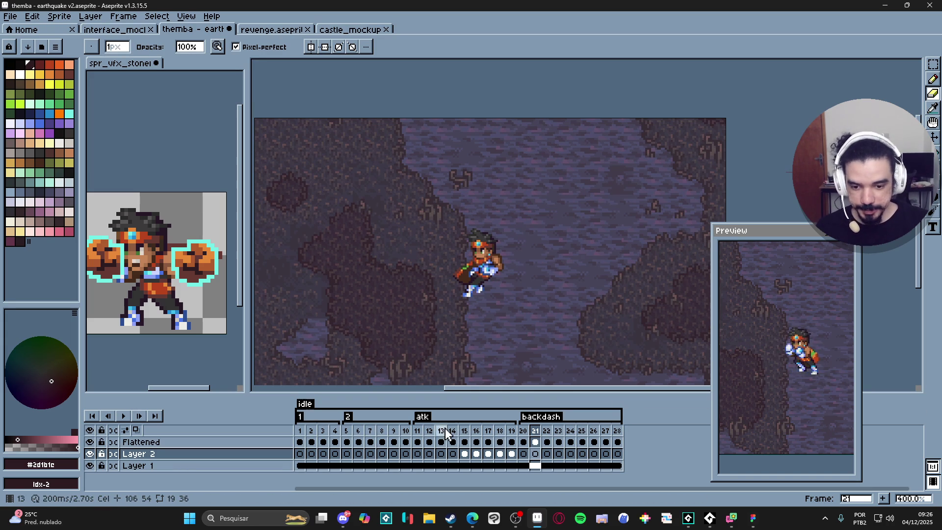
click(418, 442)
drag(418, 443, 502, 450)
key(Right)
key(Left)
key(Left)
key(Left)
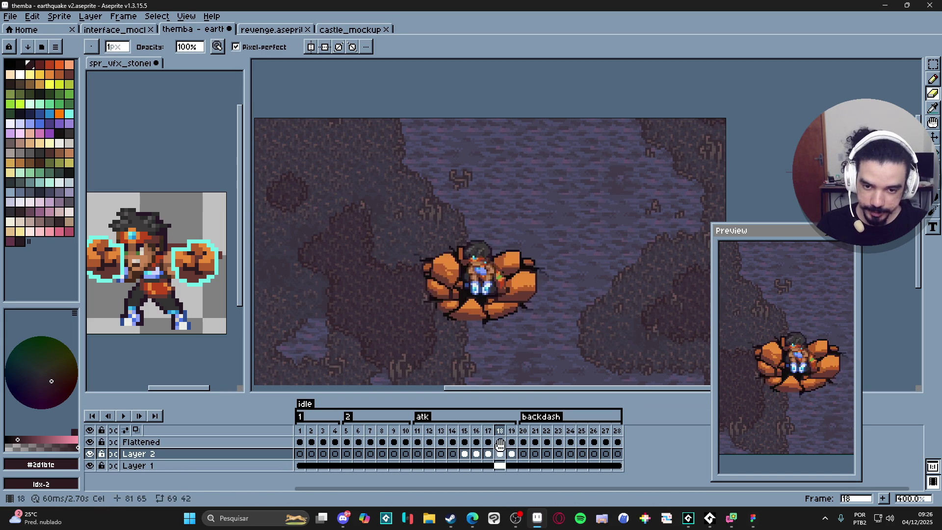
key(Right)
key(Right)
key(Right)
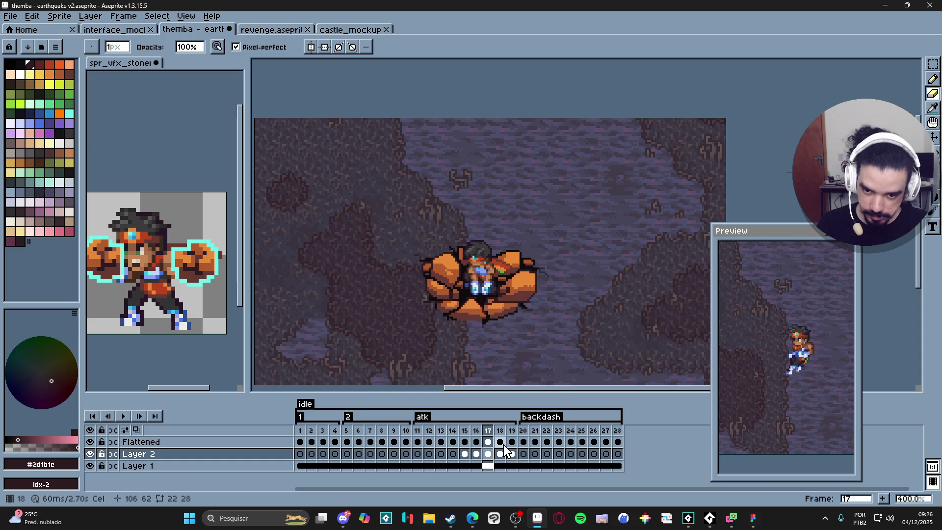
key(Right)
key(Right)
key(Right)
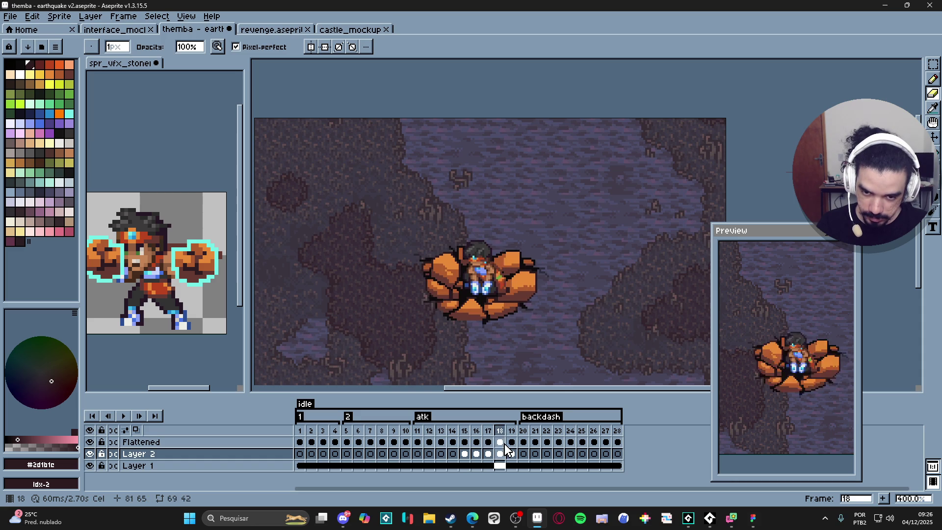
key(Left)
key(Left)
key(Left)
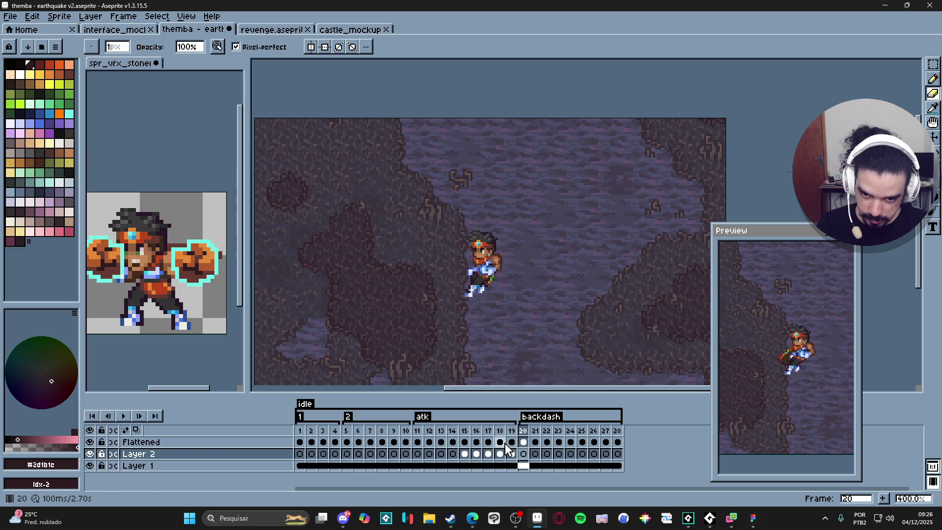
key(Right)
key(Right)
key(Right)
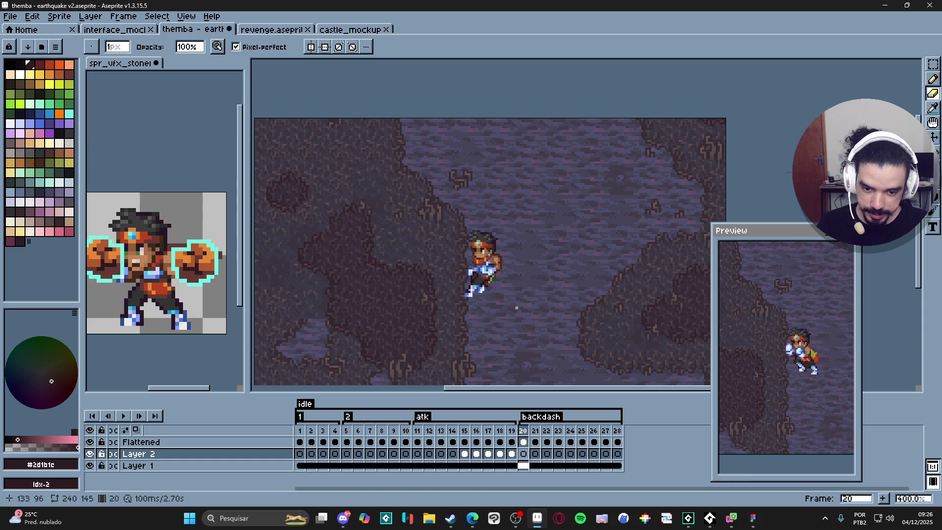
key(Right)
key(Right)
key(Left)
key(Left)
key(Left)
key(Left)
key(Left)
key(Right)
key(Right)
key(Right)
key(Right)
key(Left)
key(Left)
key(Left)
key(Left)
key(Right)
key(Right)
key(Right)
key(Right)
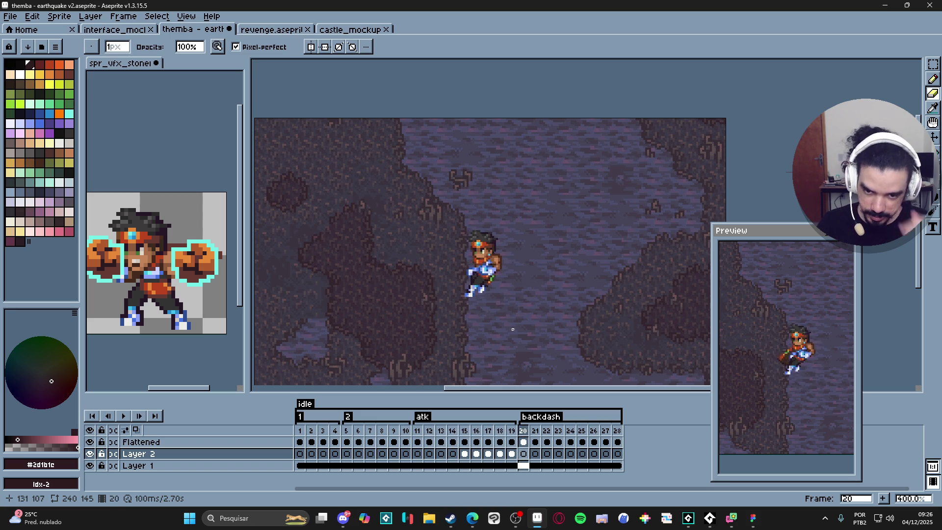
key(Left)
key(Left)
key(Left)
key(Right)
key(Left)
key(Right)
key(Right)
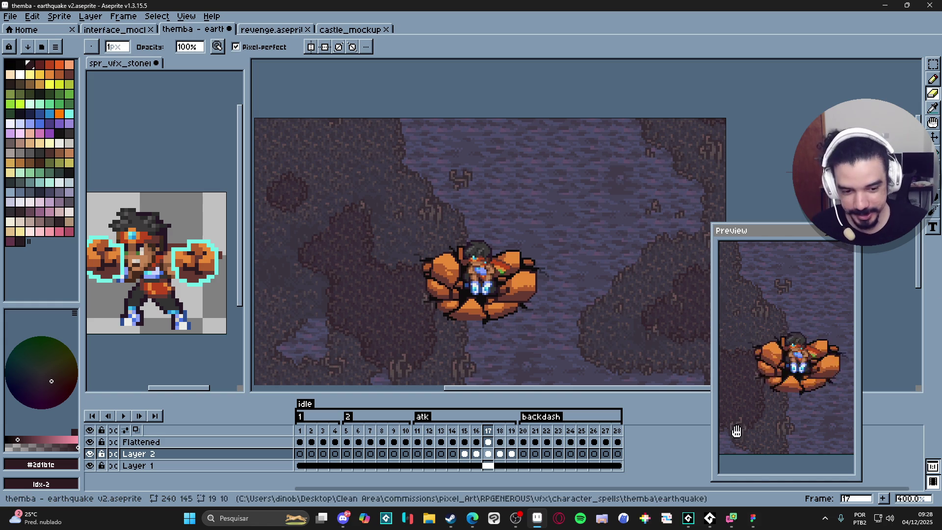
click(665, 518)
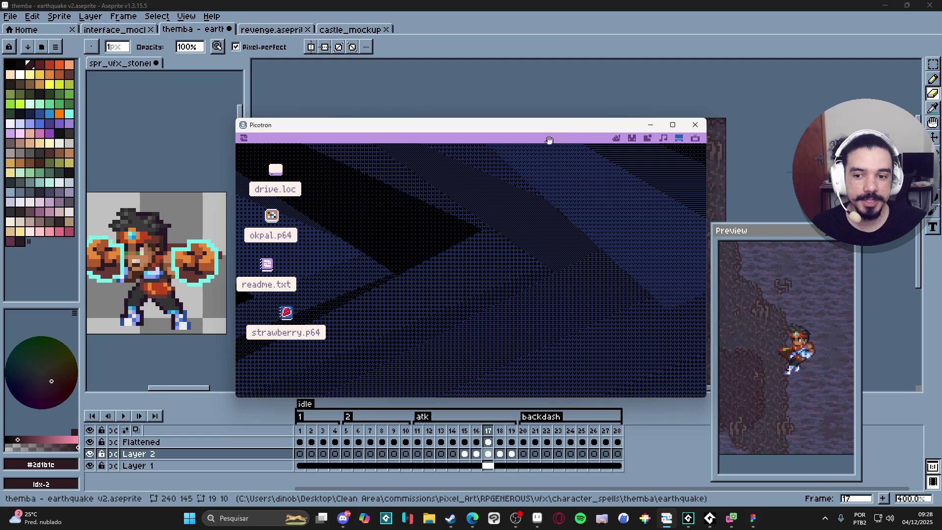
In Picotron, open drive.loc and load the platformer cart into the code editor.
click(620, 139)
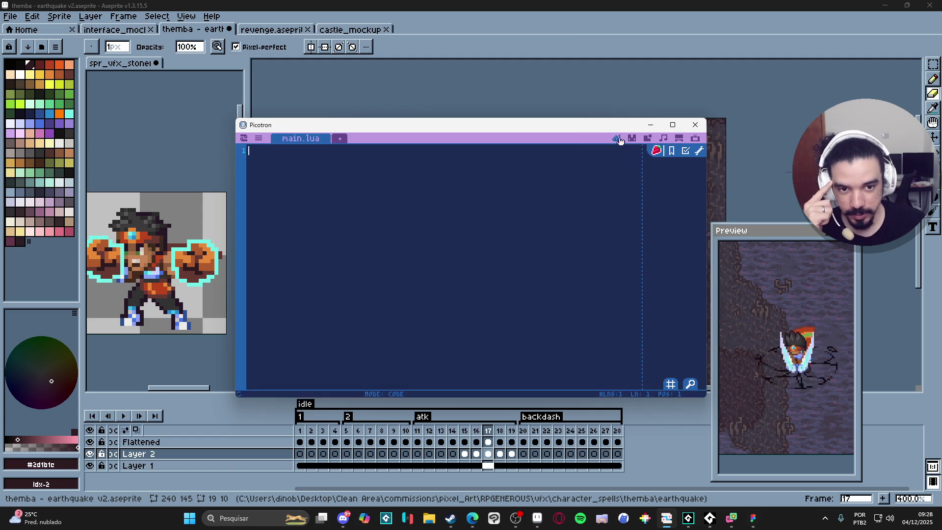
click(678, 139)
double_click(282, 176)
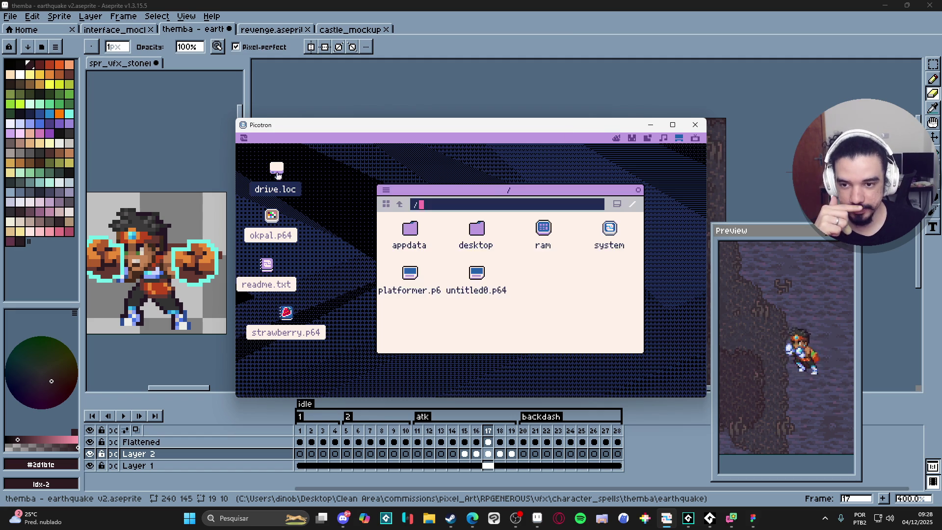
double_click(411, 277)
Show the cart's system script and scroll down to the update_camera function.
scroll(399, 157, down, 3)
click(293, 71)
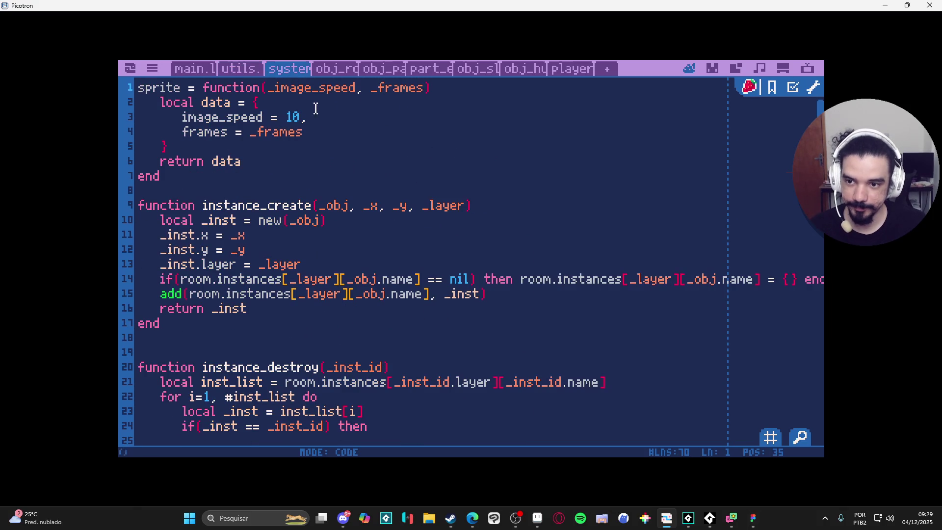
scroll(325, 122, down, 10)
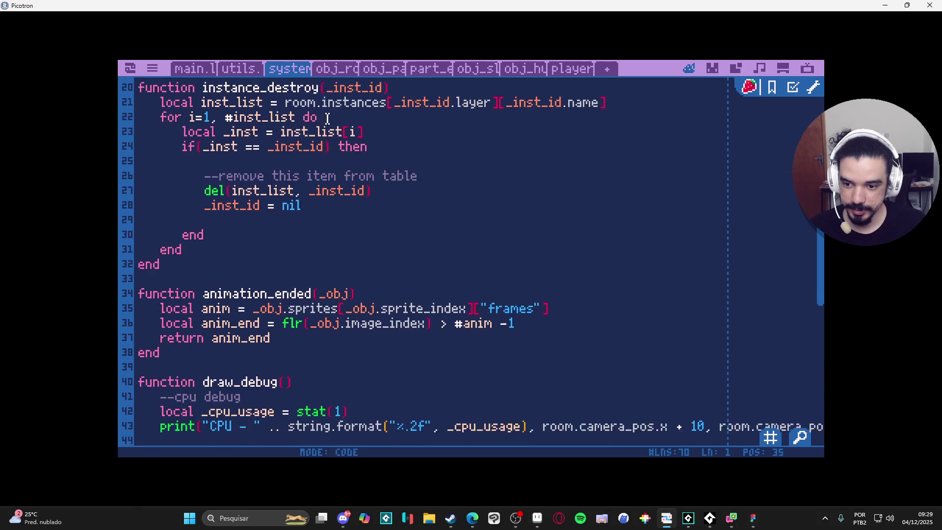
scroll(327, 118, down, 7)
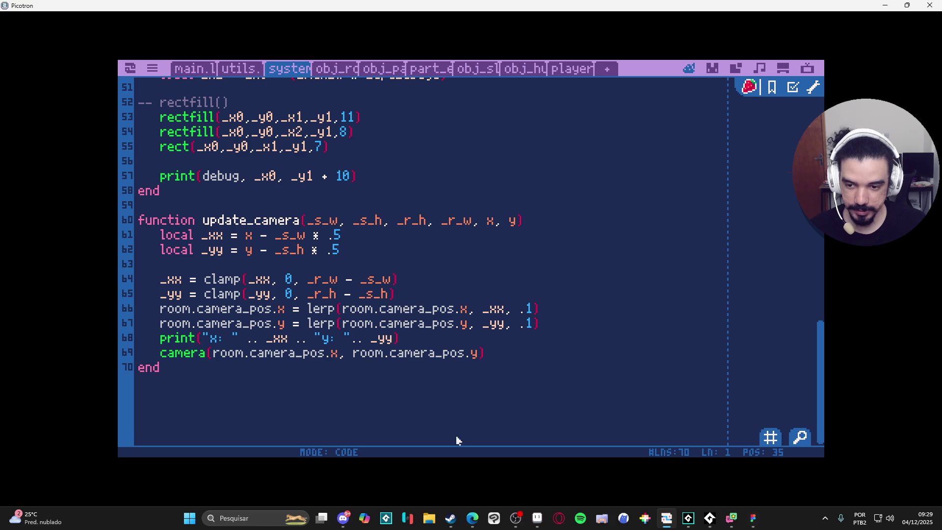
click(269, 518)
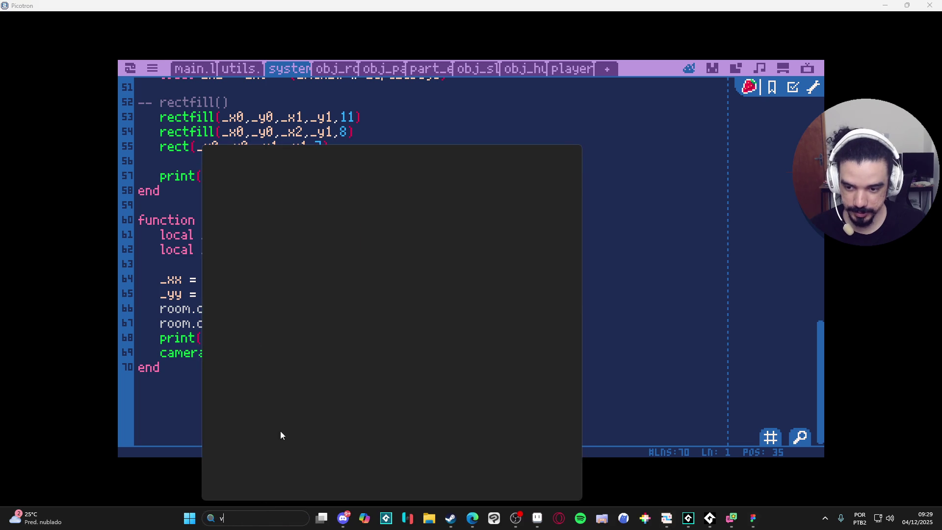
Launch Visual Studio Code via 'vs', reopen the recent pico-8\carts folder and open utils_functions.lua.
text(vs)
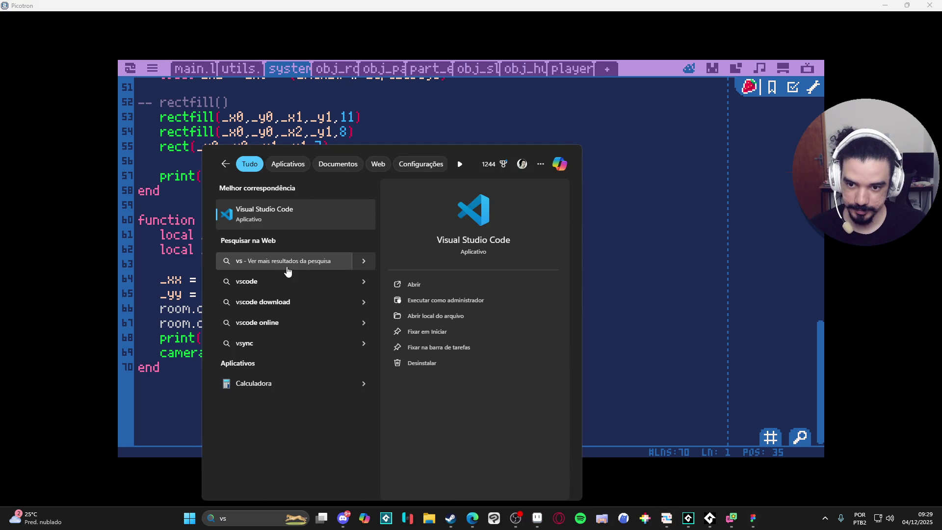
click(297, 212)
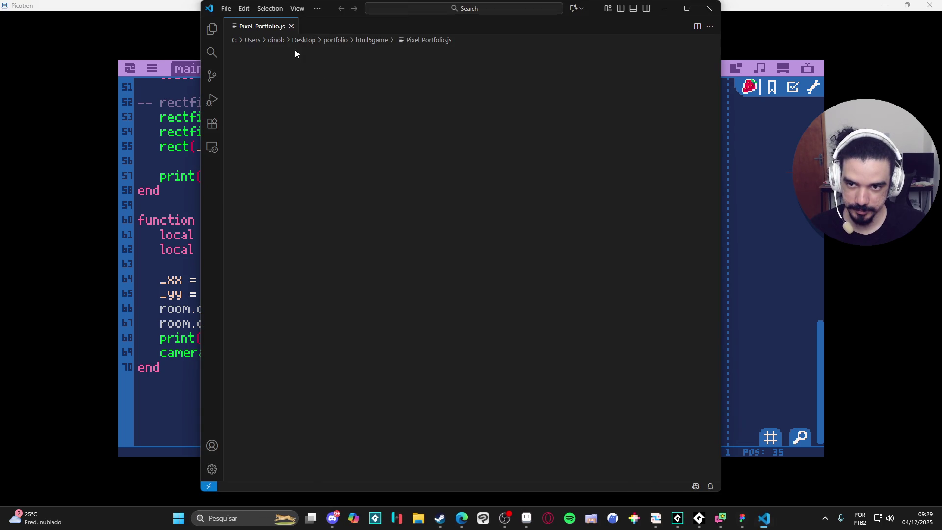
click(226, 8)
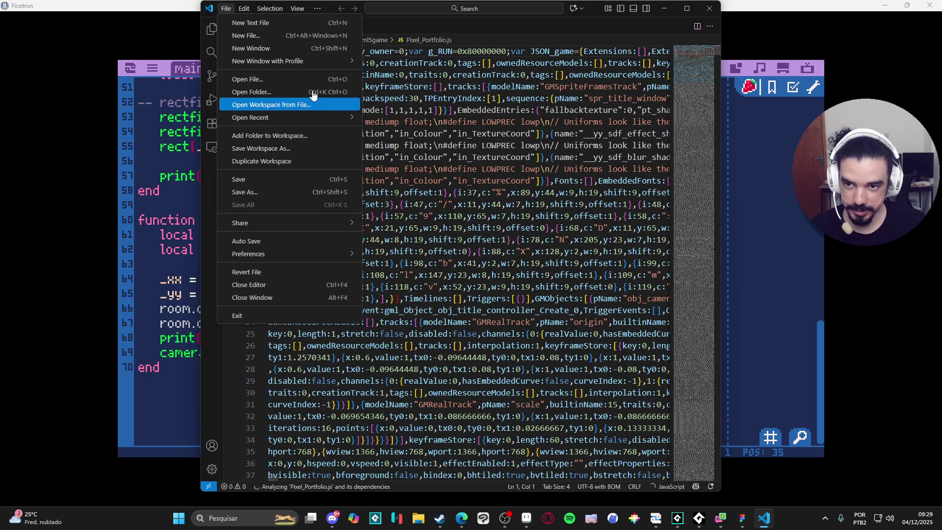
mouse_move(319, 120)
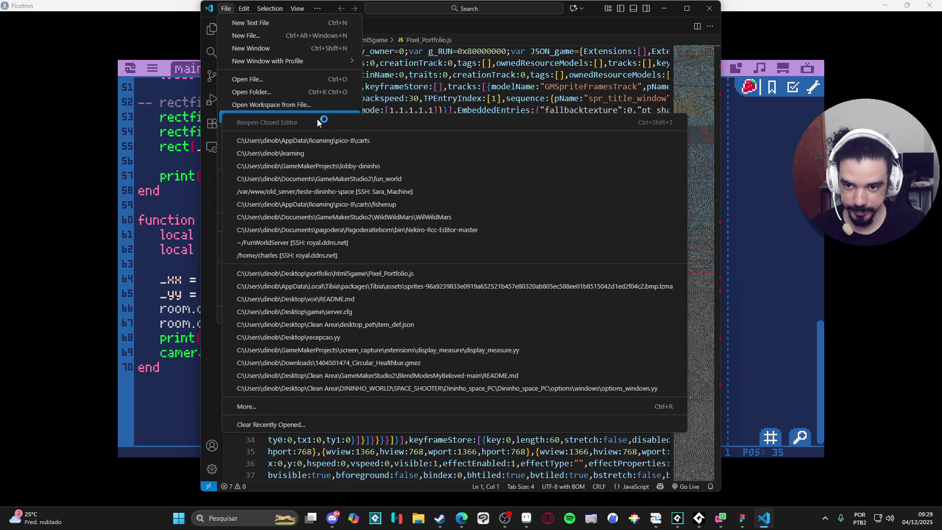
click(319, 143)
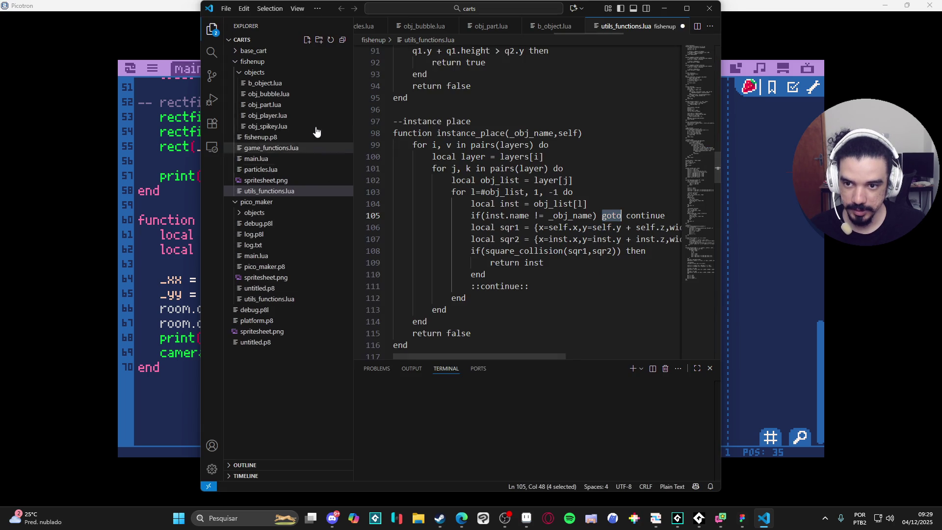
click(294, 192)
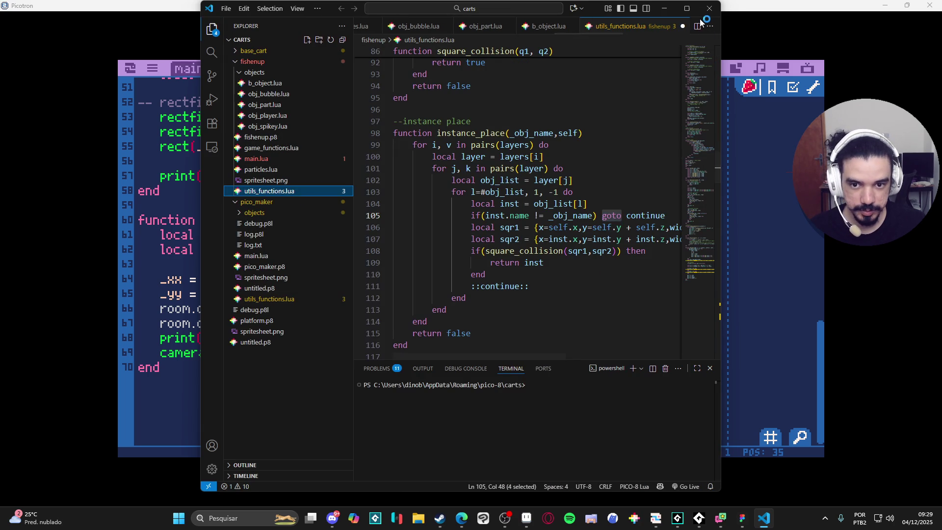
Maximize VS Code, search the file for point_distance, then clear the search and browse.
click(686, 9)
key(ctrl+f)
text(po)
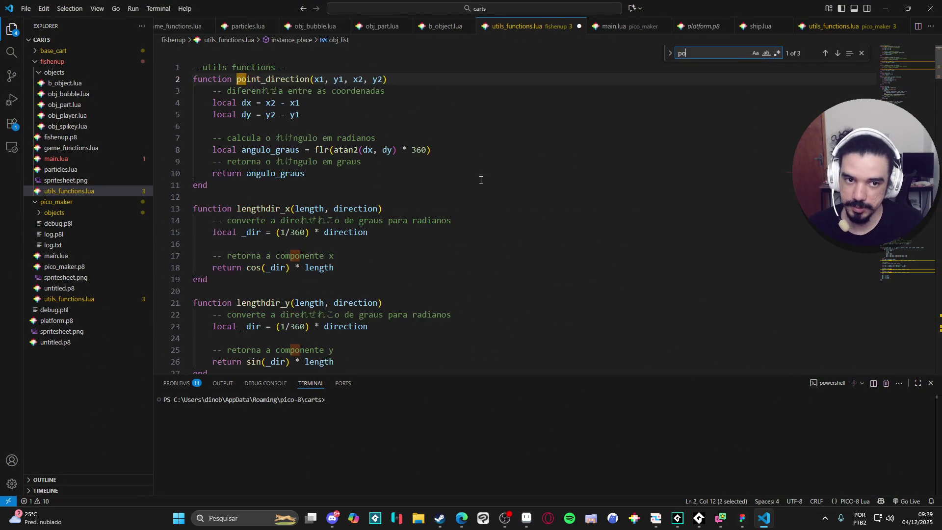
text(int_distance)
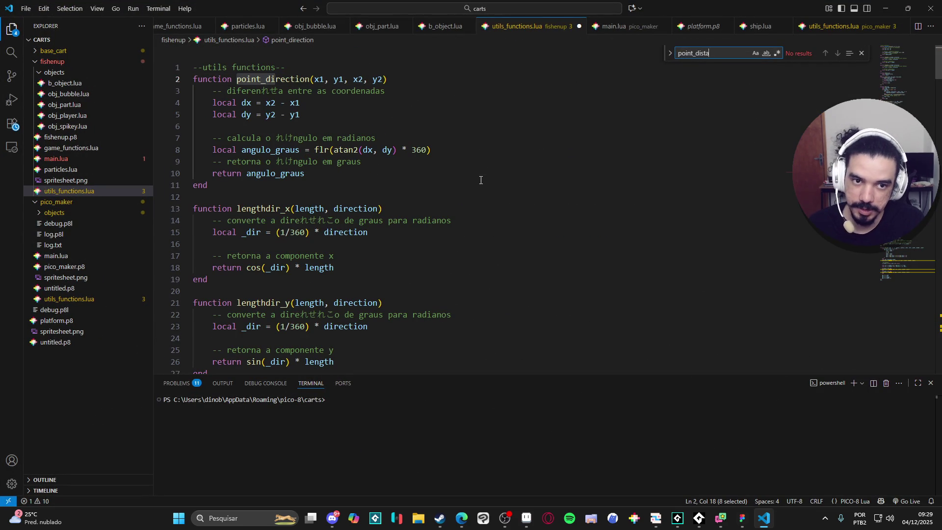
key(ctrl+a)
key(BackSpace)
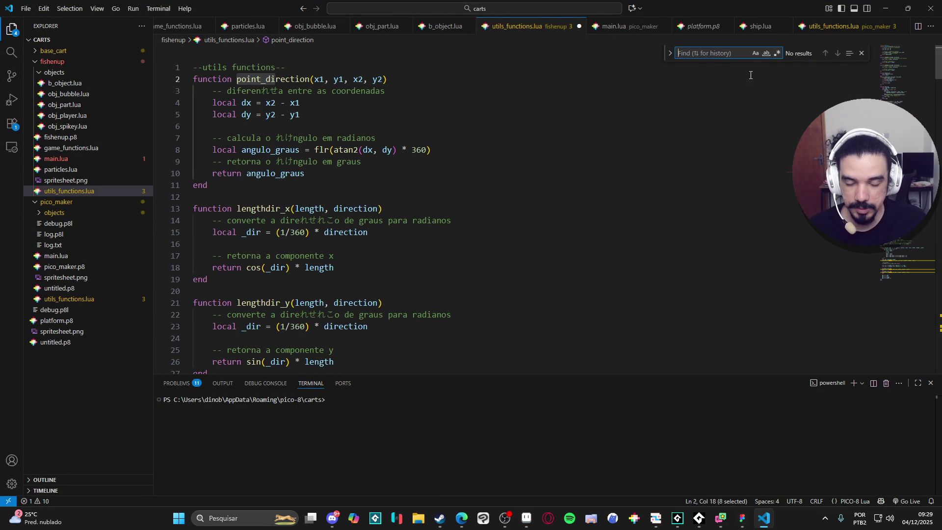
scroll(402, 182, down, 7)
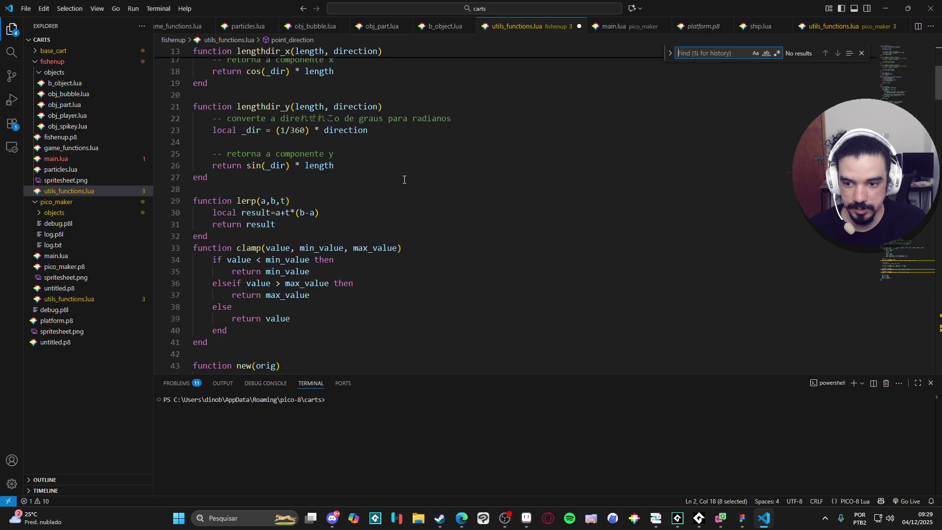
scroll(405, 178, down, 2)
scroll(535, 134, up, 10)
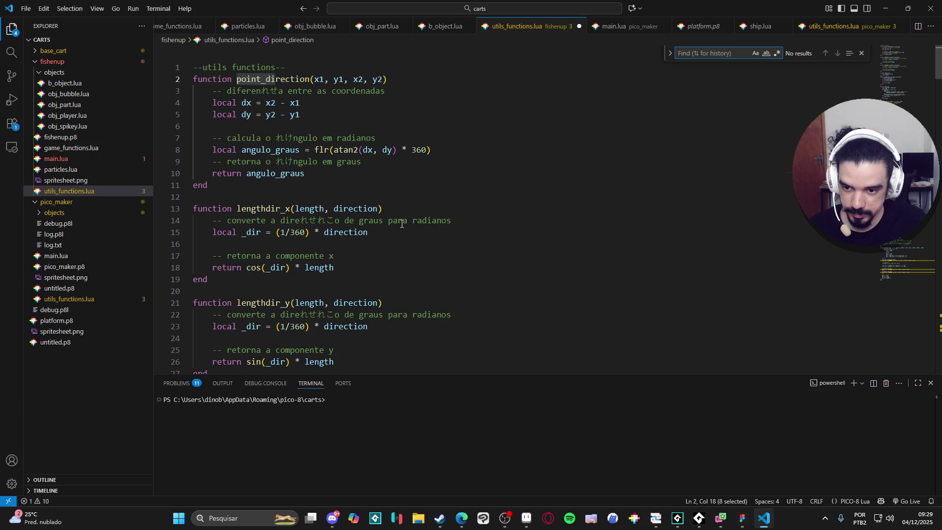
Select the cos(_dir) * length expression in lengthdir_x on line 18, then switch back to Picotron.
click(401, 224)
click(334, 268)
drag(334, 268, 254, 269)
click(349, 267)
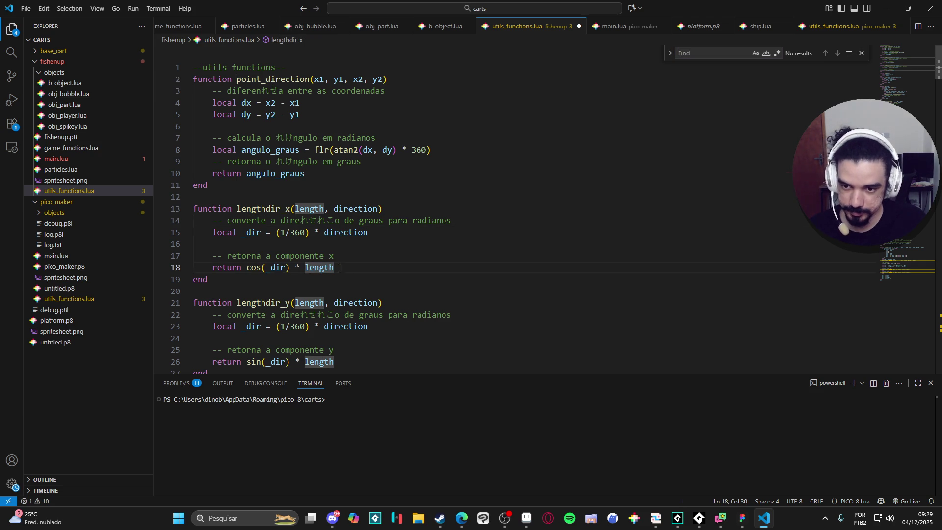
drag(343, 268, 262, 268)
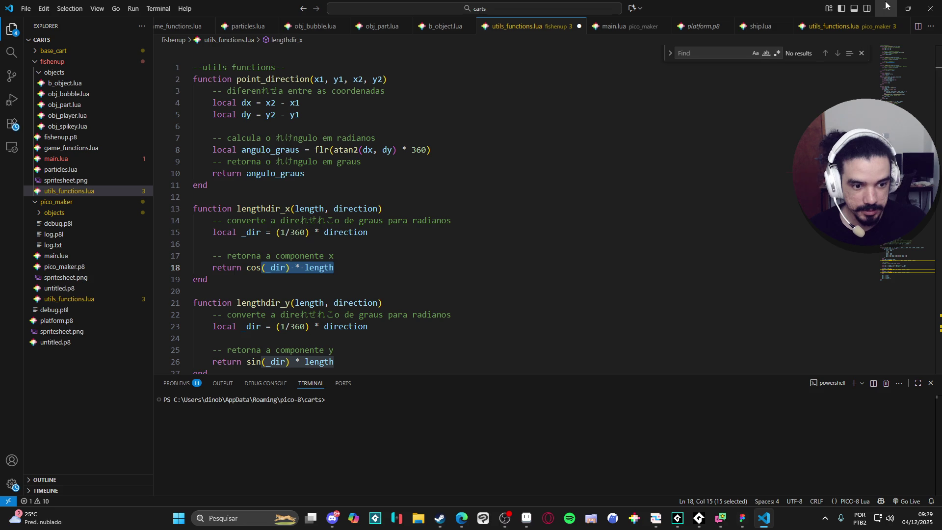
scroll(564, 212, down, 3)
scroll(566, 213, down, 10)
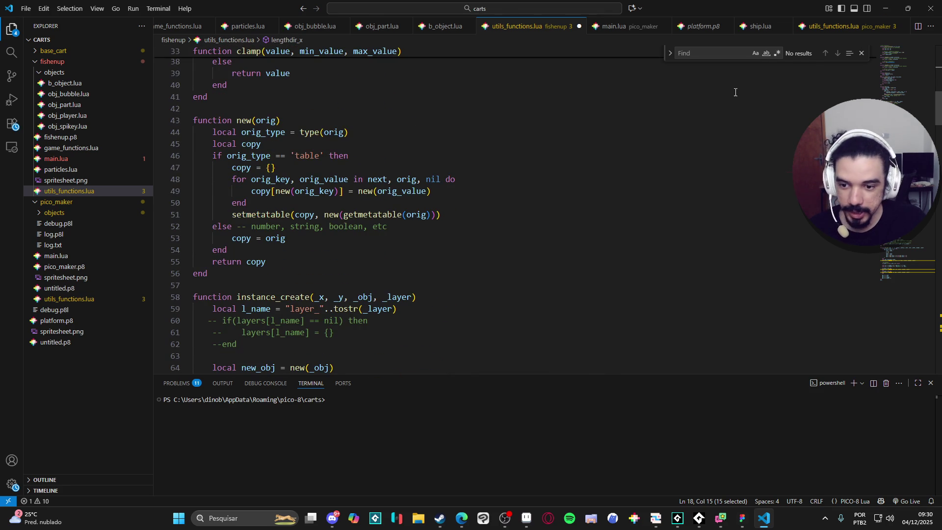
key(alt+Tab)
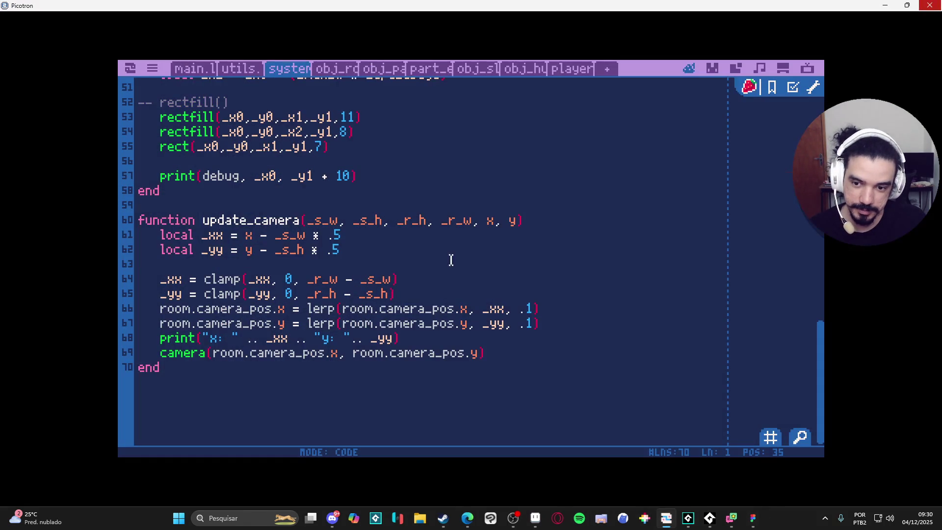
Scroll through Picotron's system script, then restore the Picotron window to a smaller size.
click(519, 235)
scroll(712, 389, up, 12)
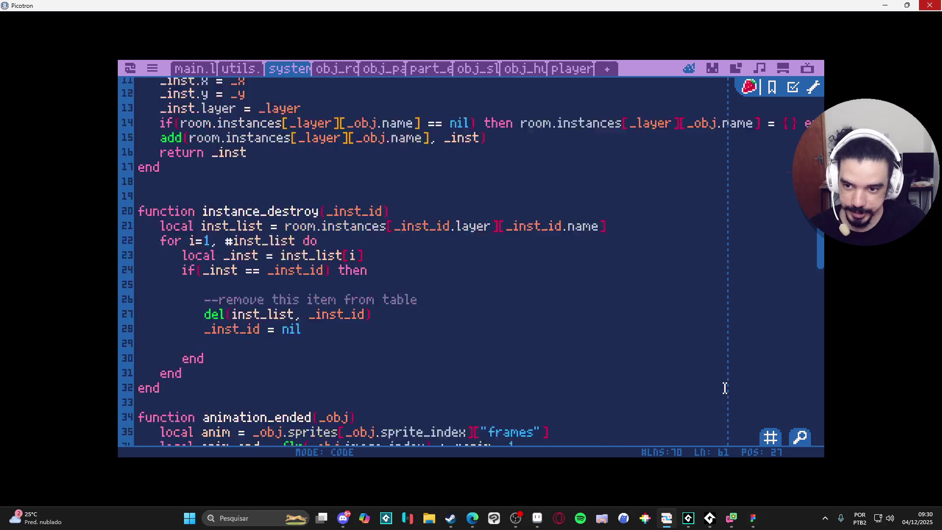
scroll(725, 387, up, 5)
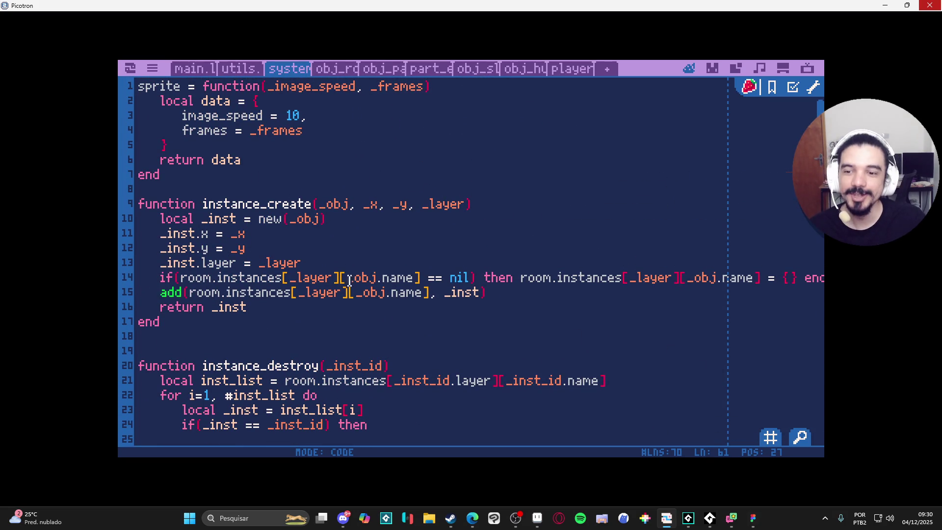
scroll(321, 196, down, 5)
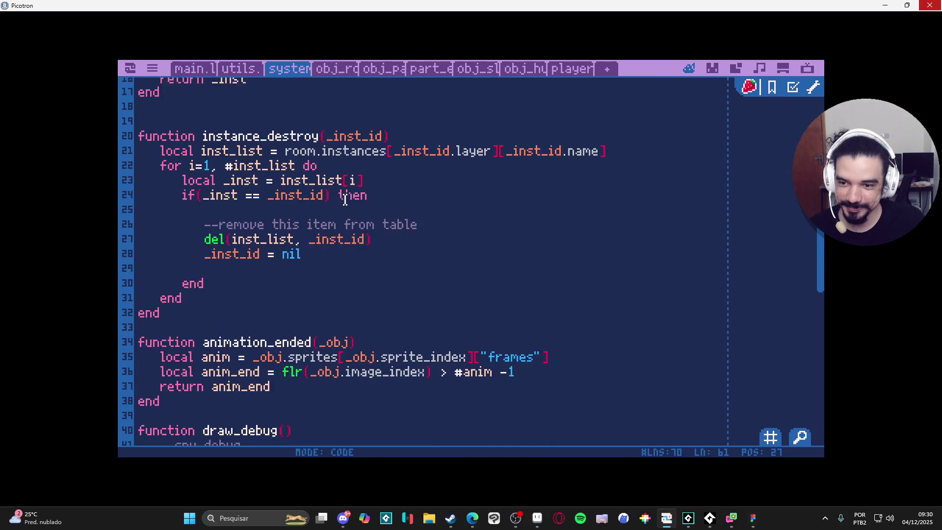
scroll(345, 200, down, 4)
scroll(370, 204, down, 4)
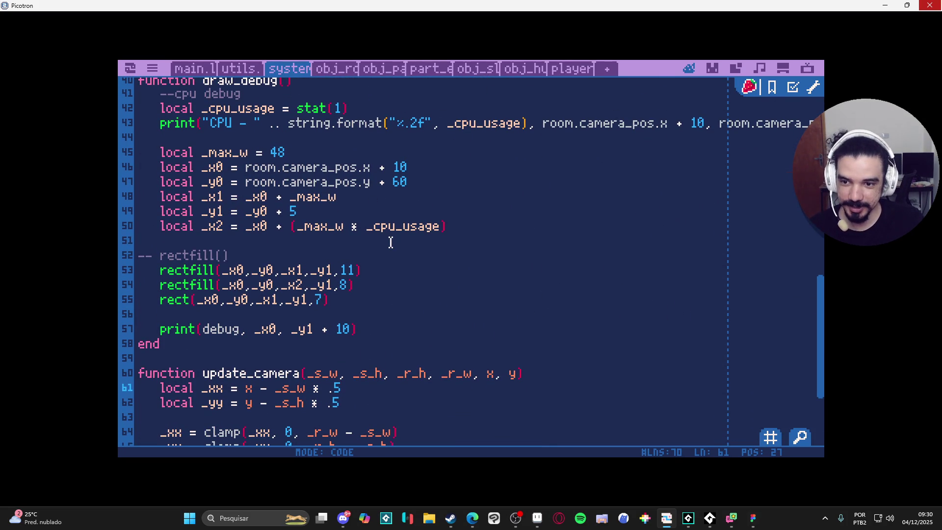
scroll(451, 233, down, 3)
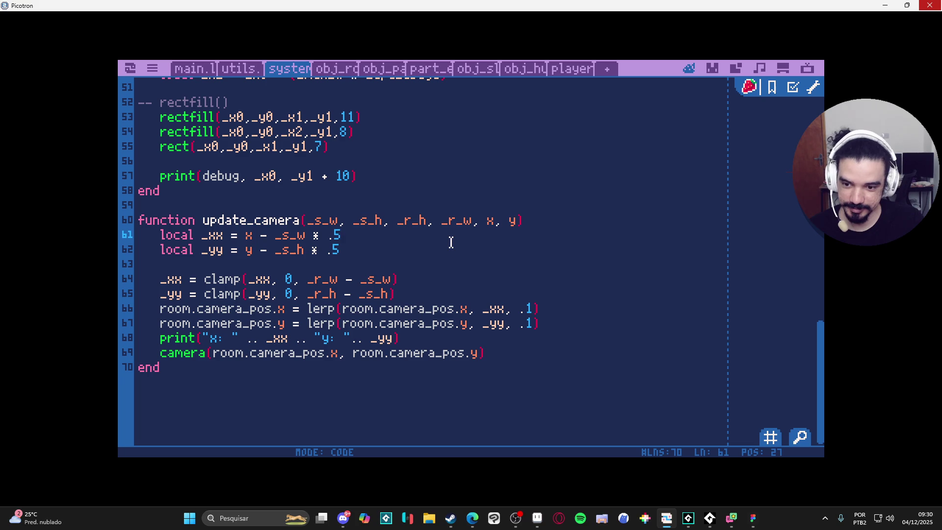
click(906, 5)
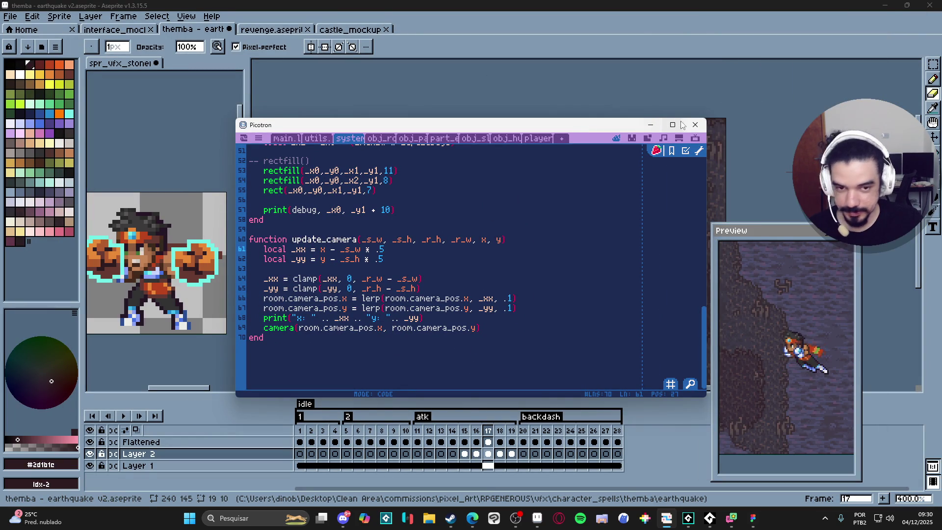
Minimize Picotron so the Aseprite earthquake canvas is visible.
mouse_move(665, 127)
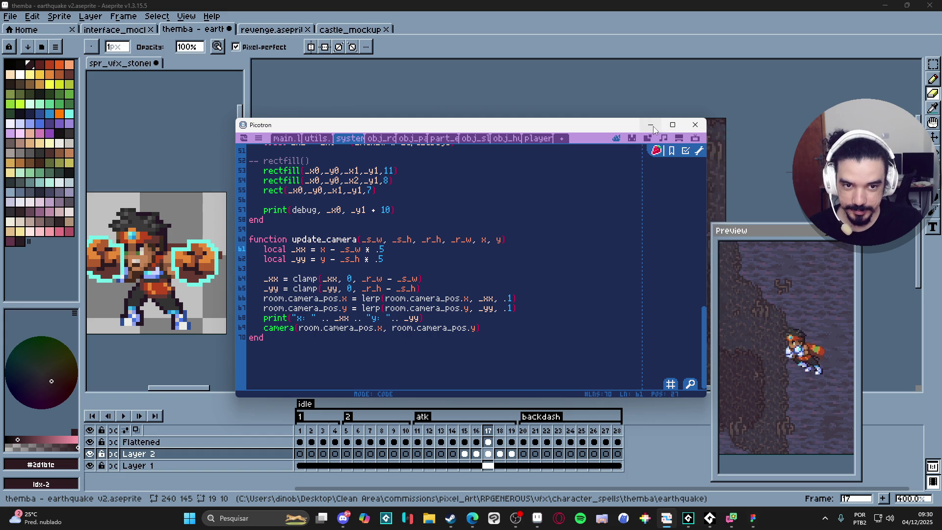
click(654, 125)
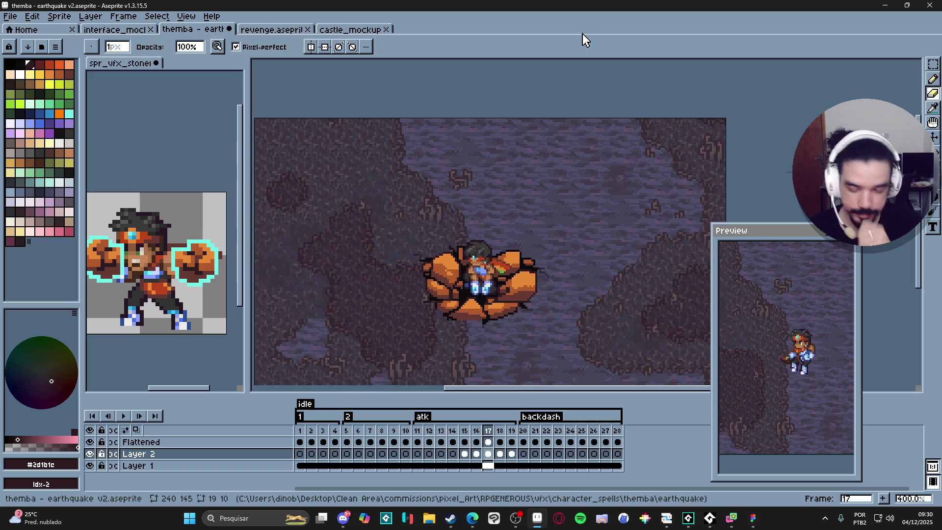
Step through frames 12 to 20 to review the rock-burst poses.
click(435, 441)
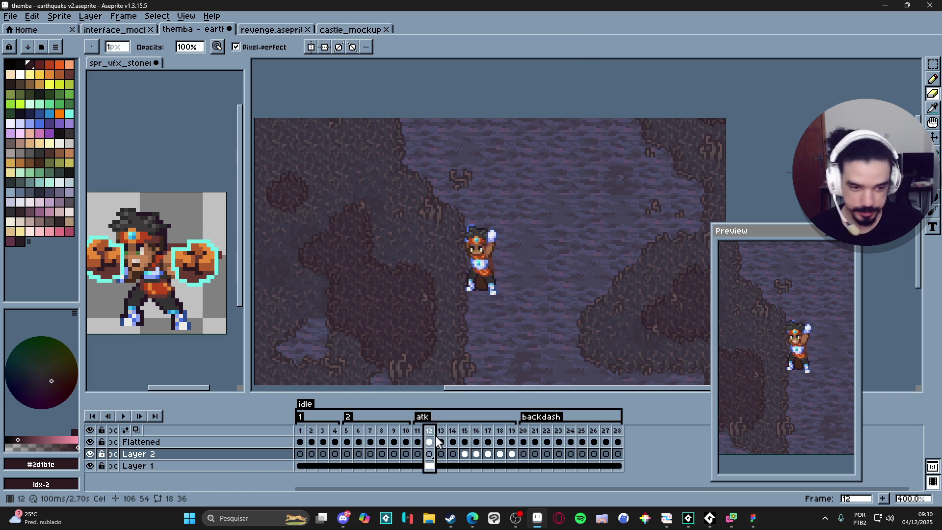
key(Right)
key(Right)
key(Right)
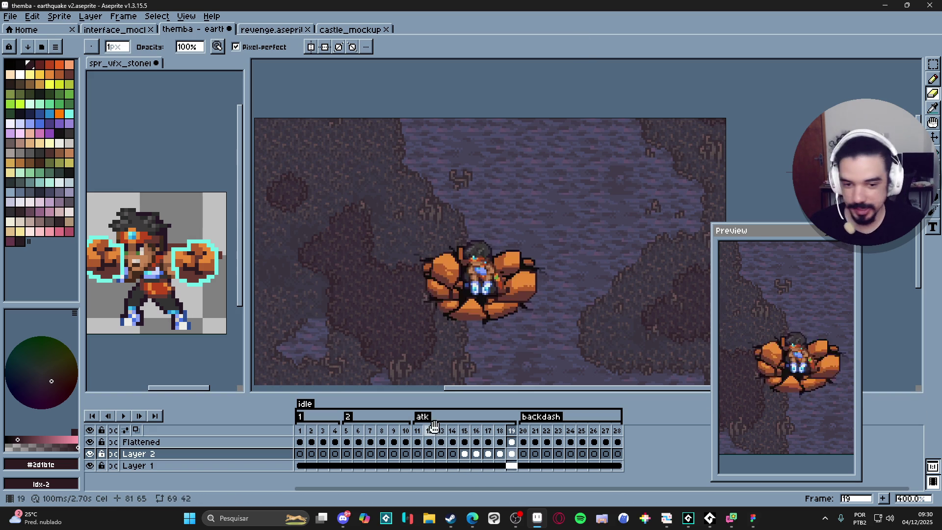
key(Right)
key(Left)
key(Left)
key(Left)
key(Right)
key(Right)
key(Right)
key(Right)
key(Right)
key(Left)
key(Left)
key(Right)
key(Right)
key(Left)
key(Left)
key(Right)
key(Right)
key(Left)
key(Left)
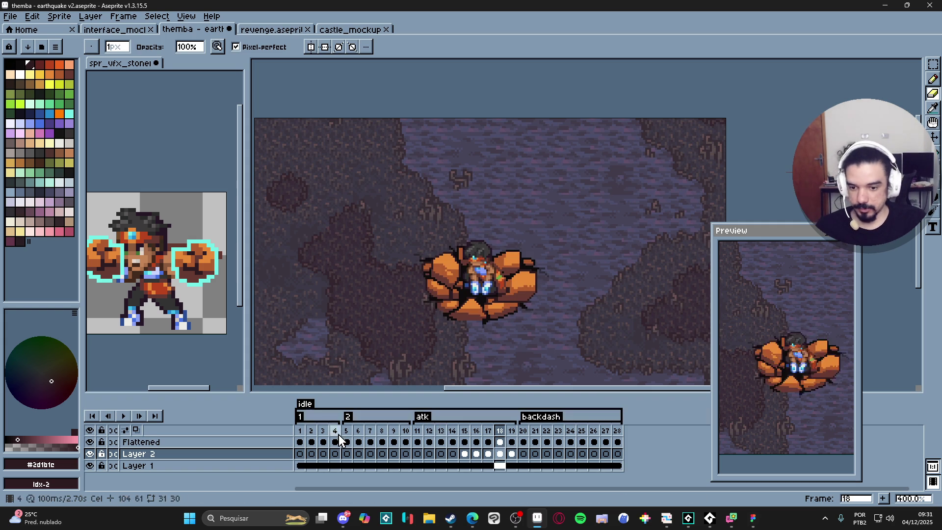
Select Layer 2 cels 15–19, zoom out one step, and hide the Flattened layer.
click(464, 454)
drag(511, 456, 464, 456)
click(464, 456)
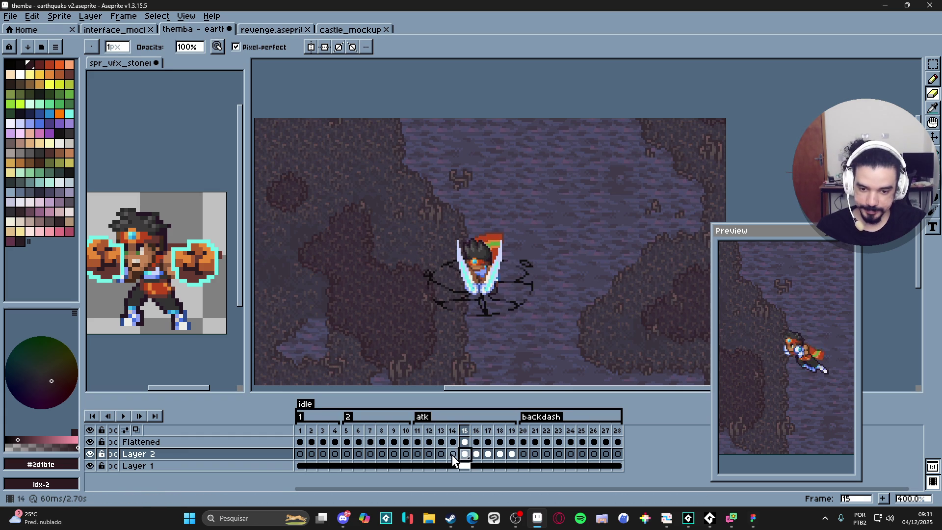
drag(464, 456, 512, 456)
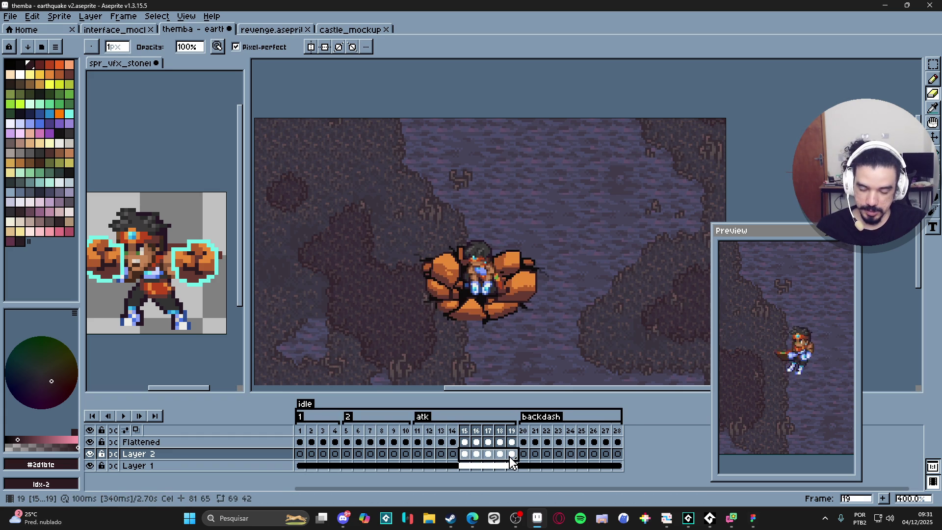
key(minus)
click(89, 442)
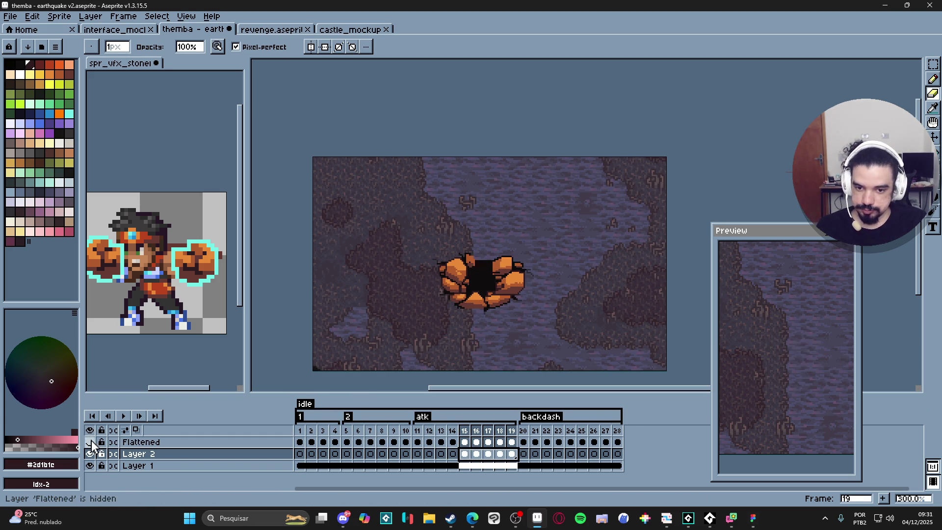
Hide Layer 1 and trim the canvas tightly around the rock.
click(90, 465)
click(68, 18)
click(54, 117)
Open Save As and Export Sprite Sheet, cancelling both dialogs.
click(10, 17)
click(38, 76)
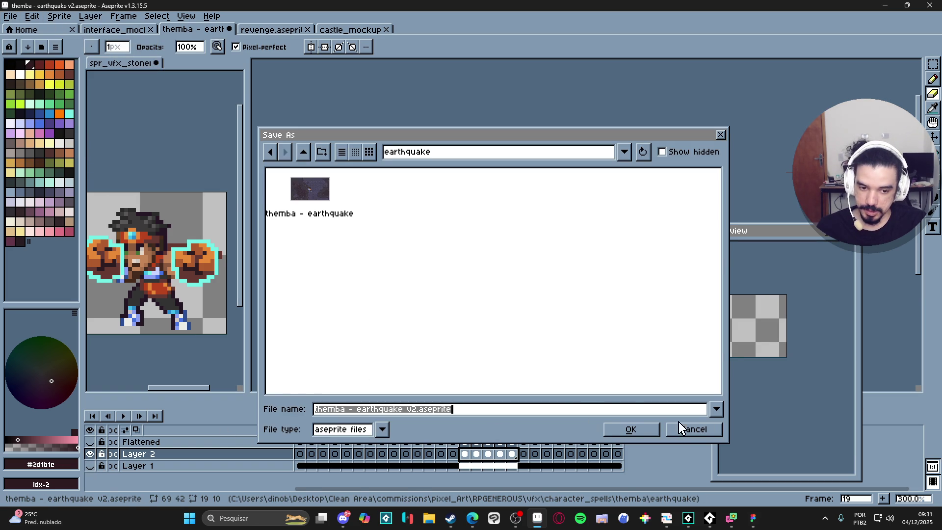
click(671, 428)
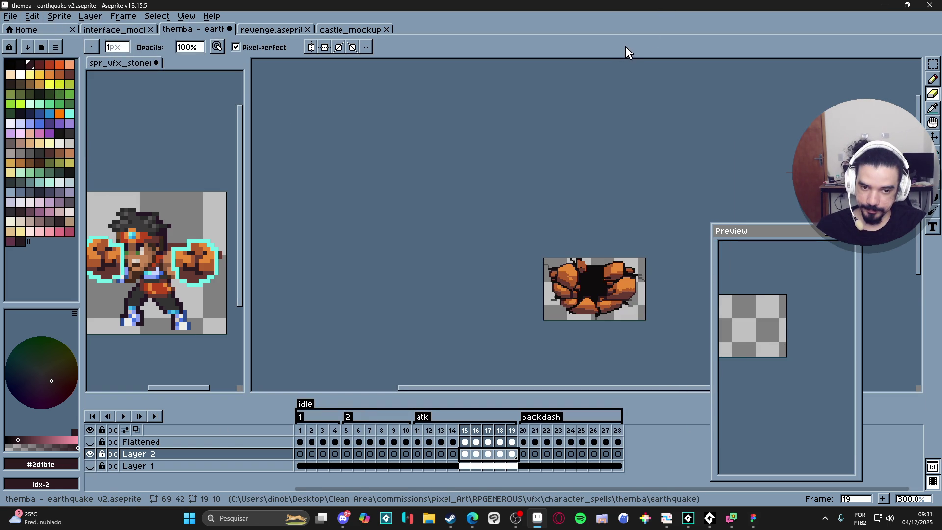
key(ctrl+e)
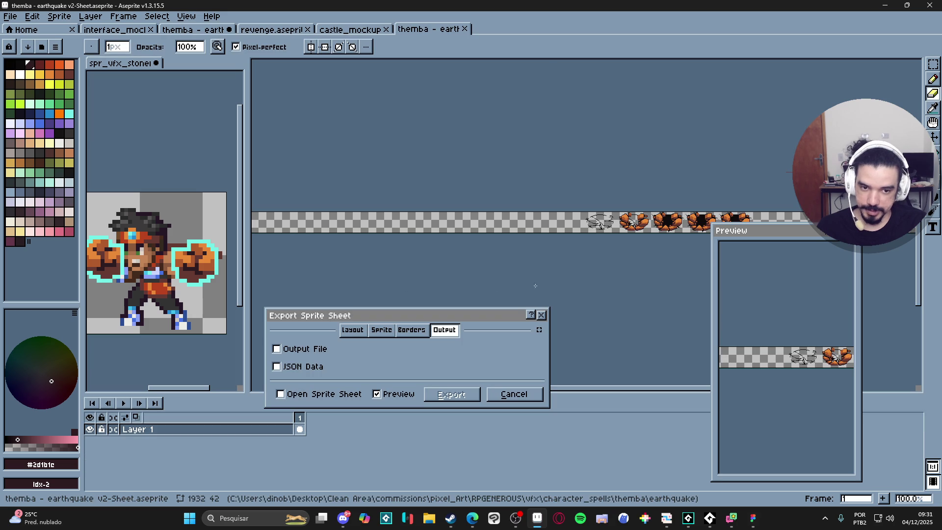
click(516, 396)
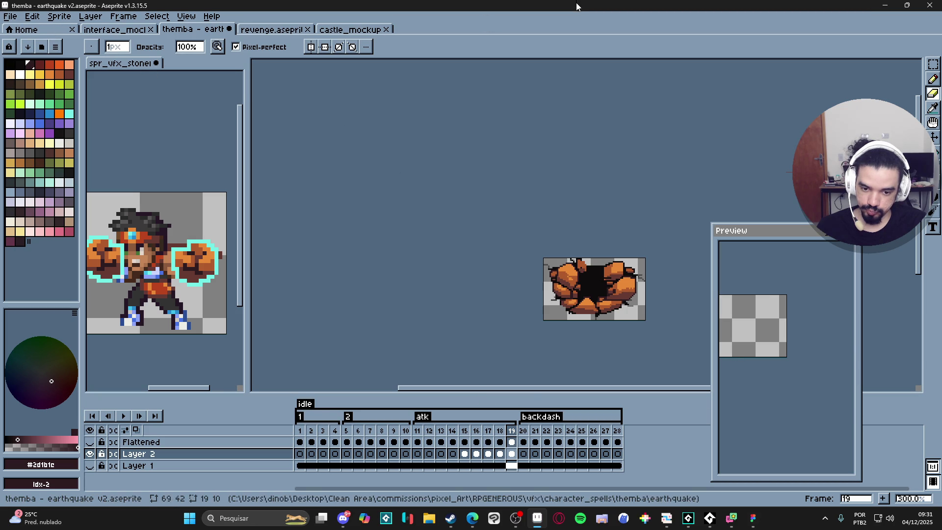
Tag frames 15–19 across all layers as ground_break and open Export Sprite Sheet.
drag(464, 431, 511, 440)
right_click(512, 440)
click(555, 464)
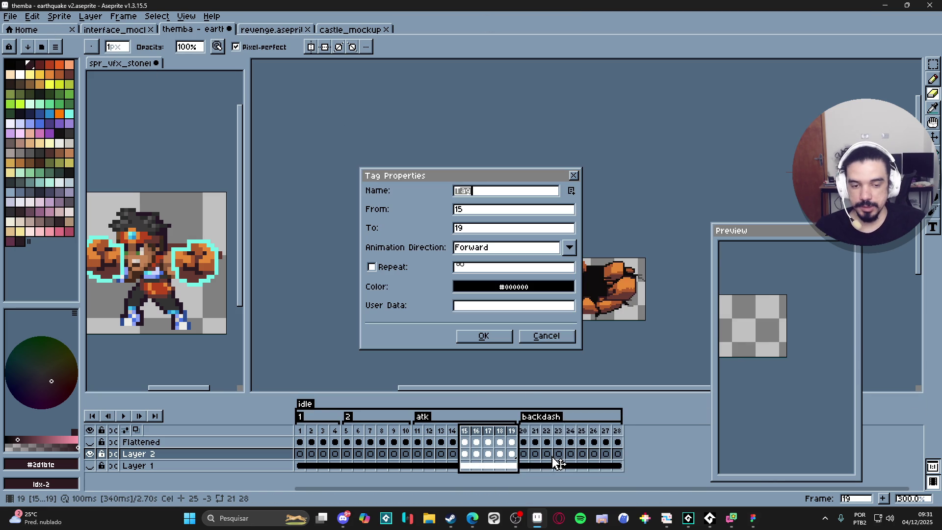
text(ground_brea)
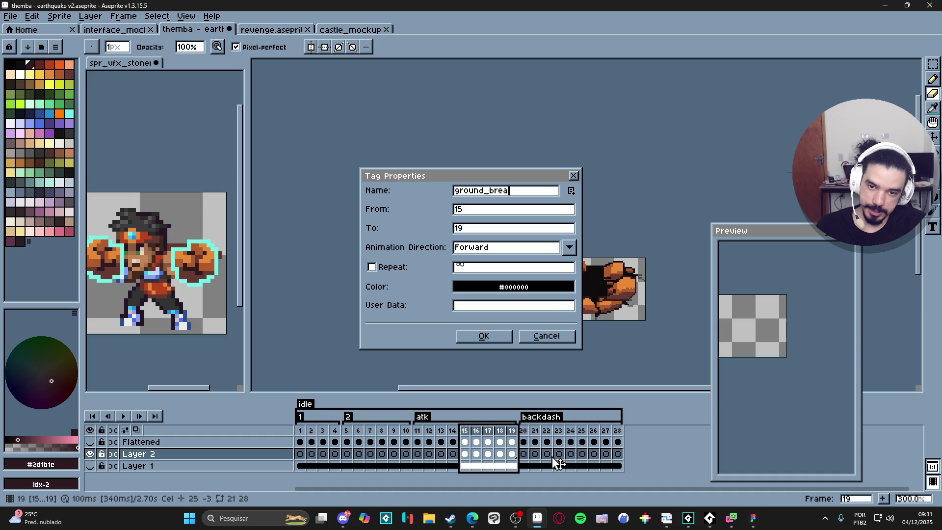
text(k)
key(Return)
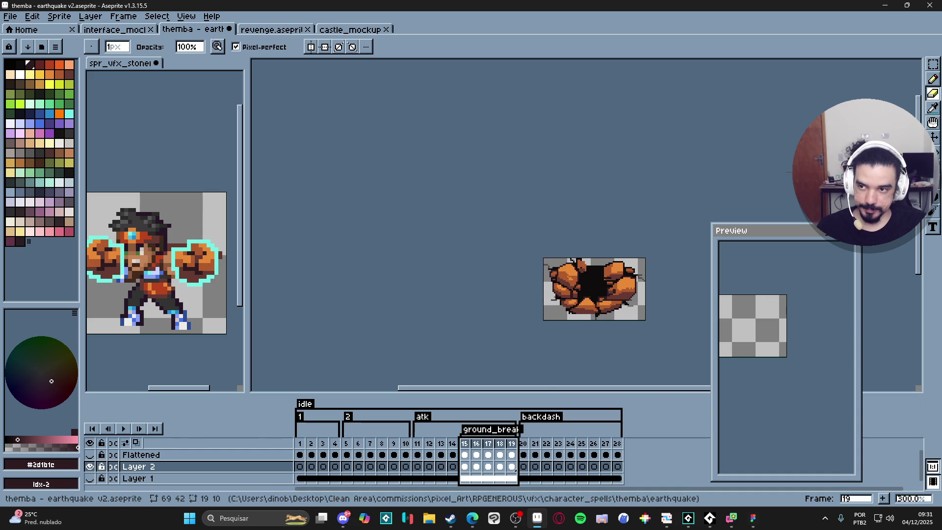
key(ctrl+e)
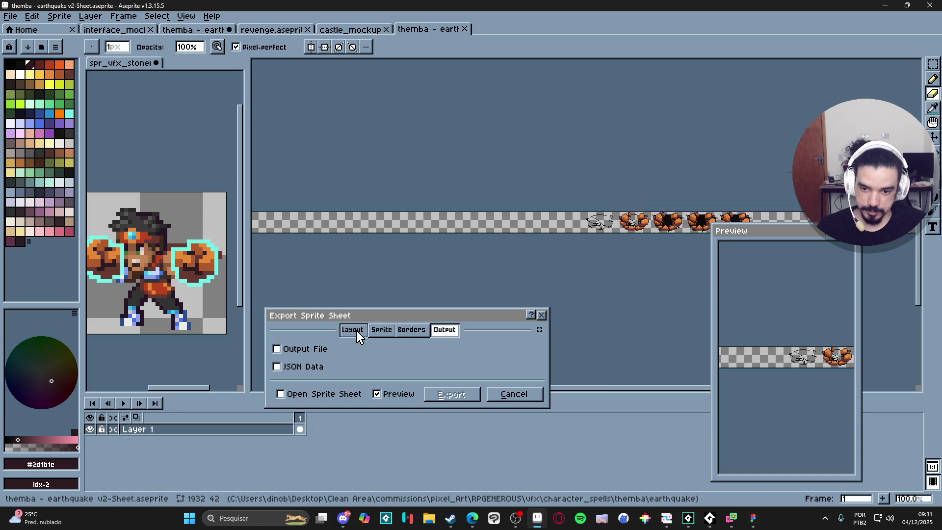
Set the sprite sheet source to export only the ground_break tag frames, without splitting by tags.
click(381, 329)
click(352, 329)
click(381, 330)
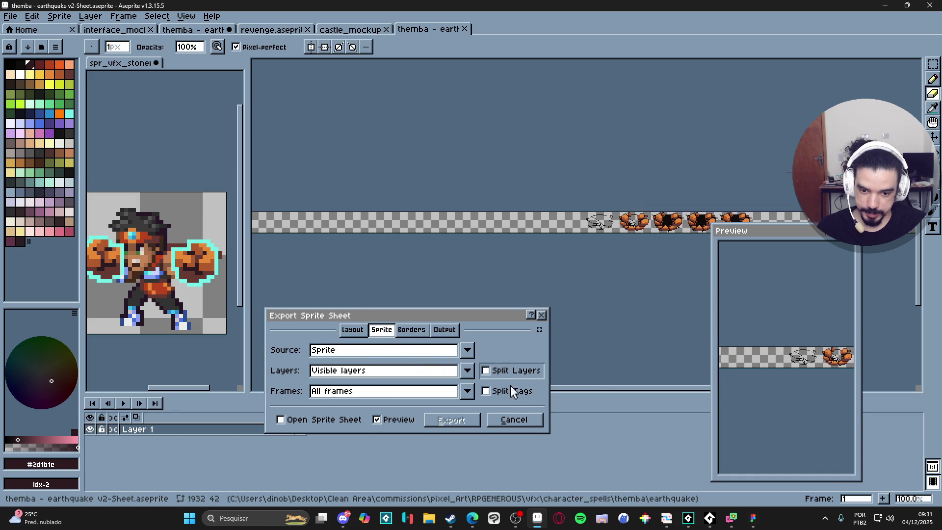
click(510, 391)
click(486, 391)
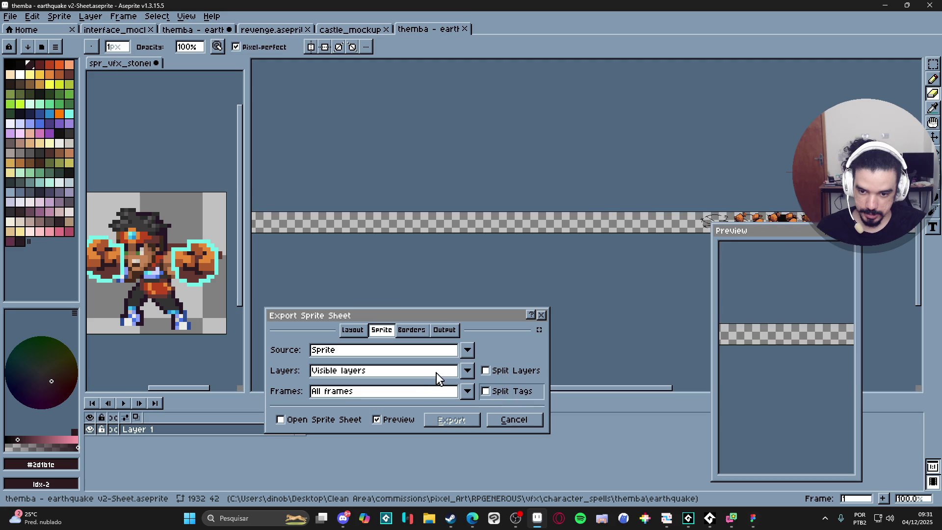
click(429, 392)
click(371, 461)
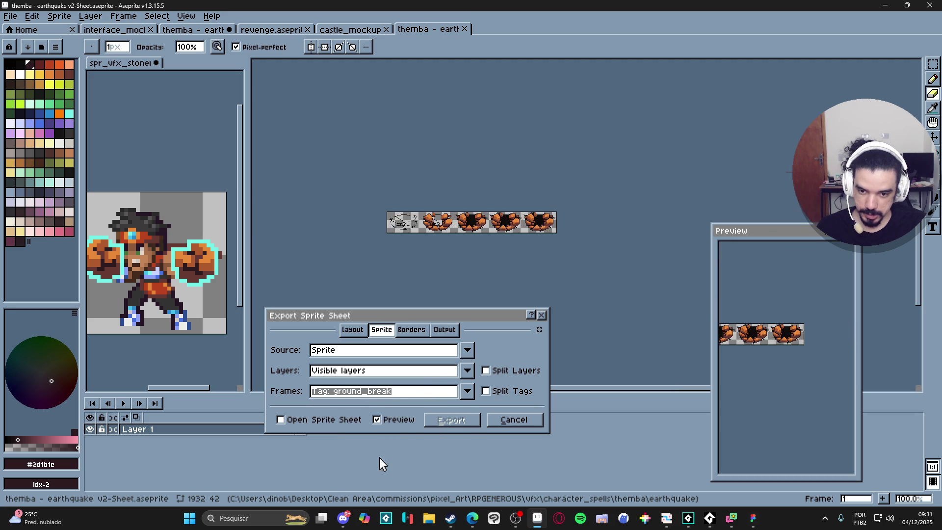
Enable Output File and open the save chooser for the sprite sheet image.
click(444, 330)
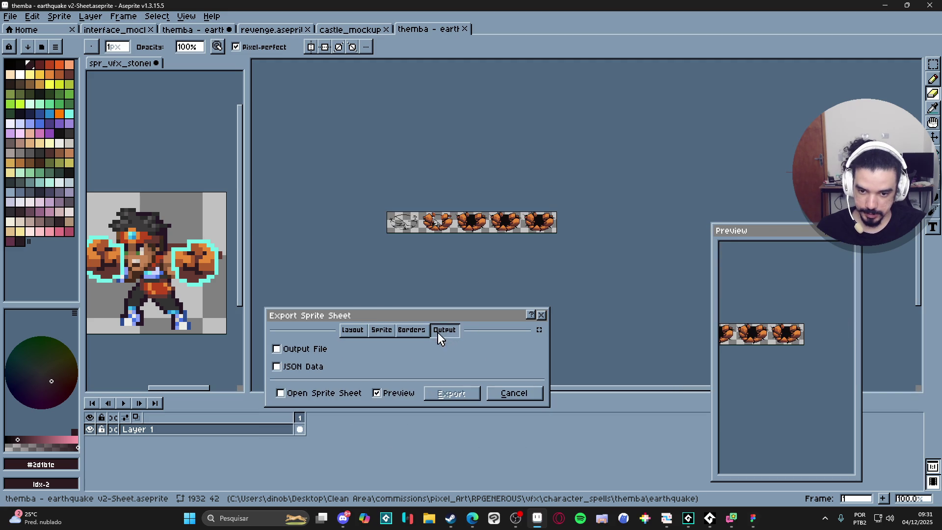
click(321, 351)
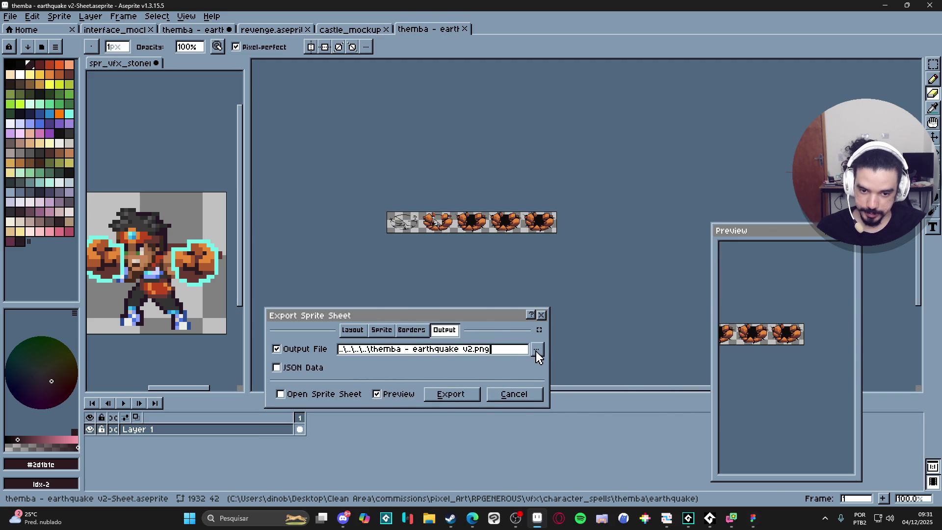
click(537, 349)
click(493, 288)
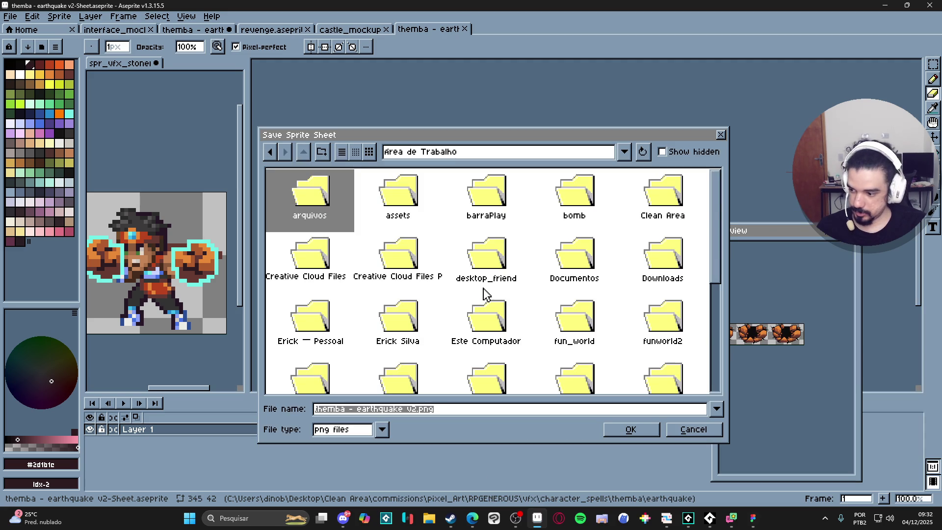
drag(578, 129, 614, 104)
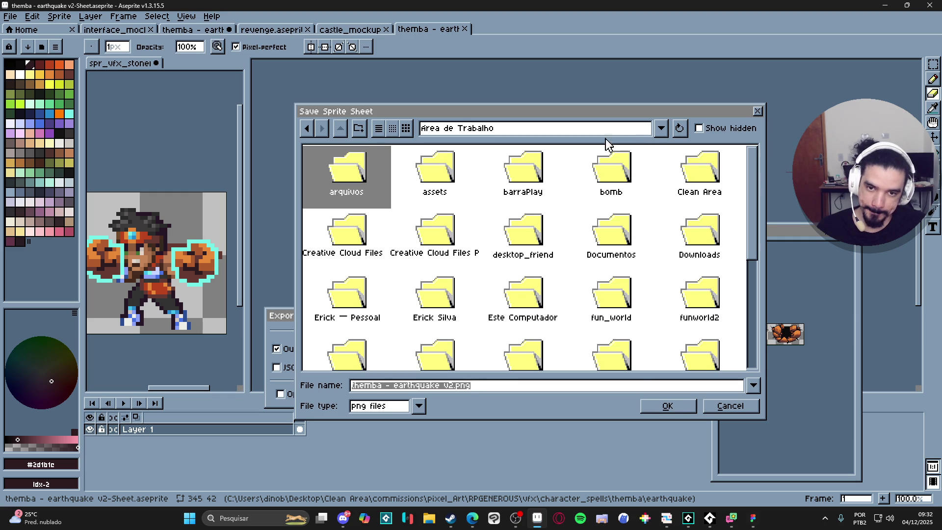
Navigate the save dialog via Recent Folders into the themba > earthquake folder.
click(682, 178)
double_click(679, 176)
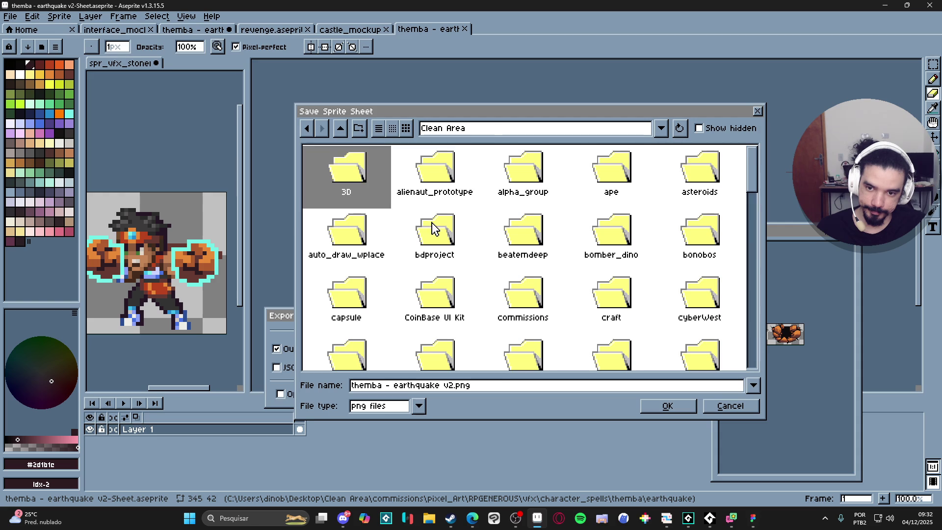
scroll(435, 229, down, 2)
scroll(498, 196, up, 2)
click(619, 129)
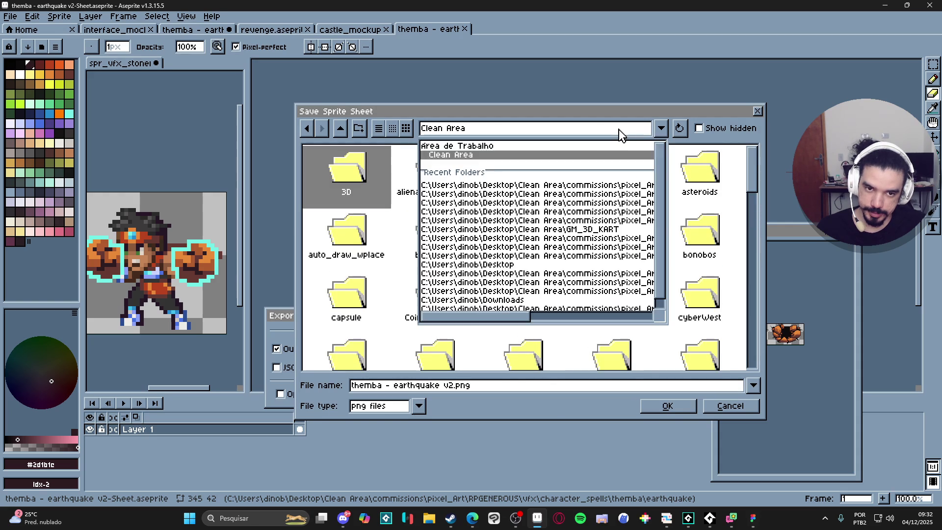
click(613, 189)
click(340, 129)
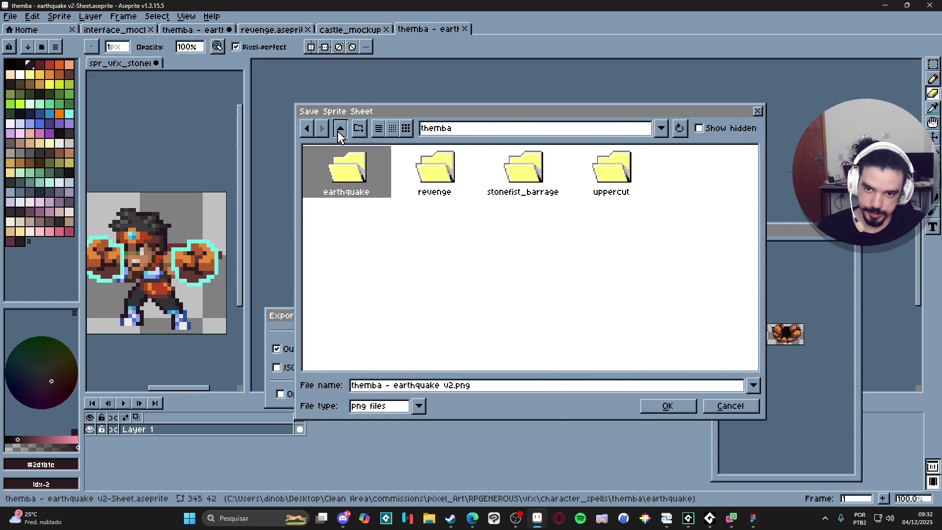
double_click(375, 196)
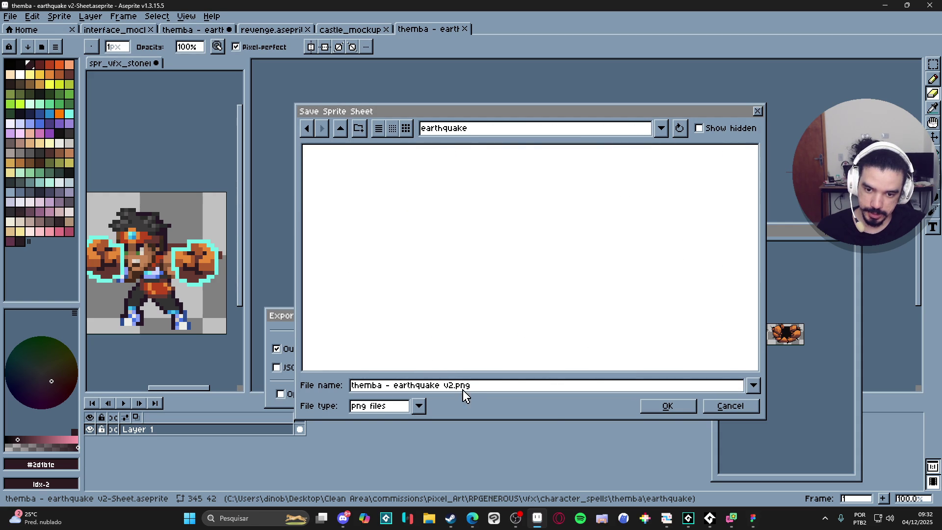
Name the file spr_eathquake_ground_break.png, confirm, and export the sprite sheet.
drag(455, 386, 193, 376)
text(spr_eath)
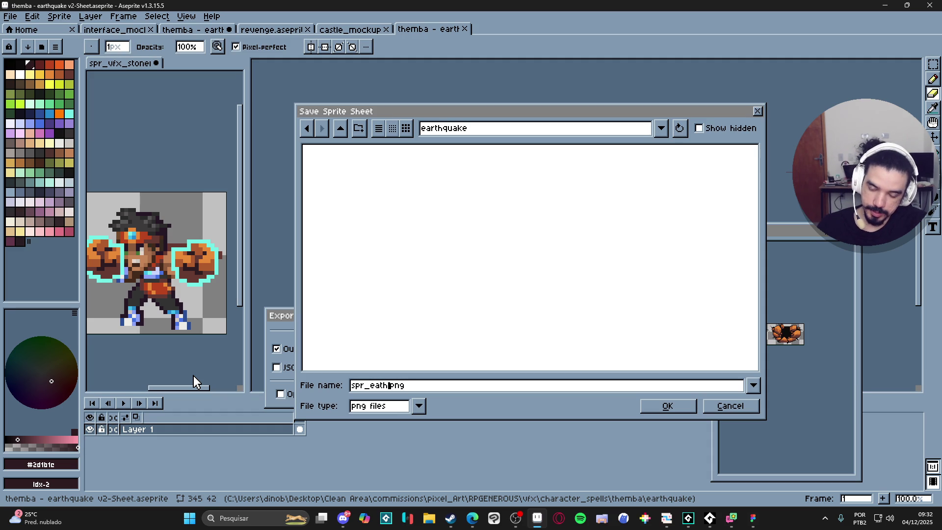
text(quake_g)
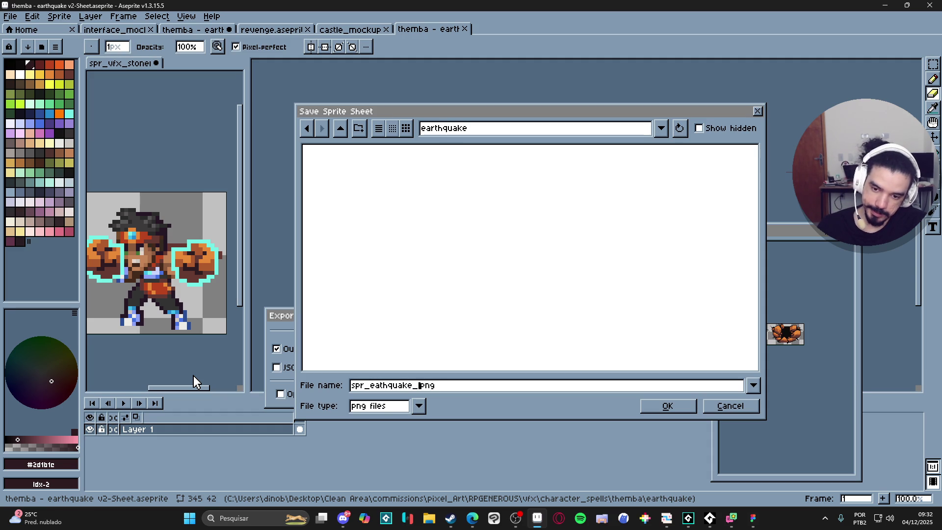
text(round_break)
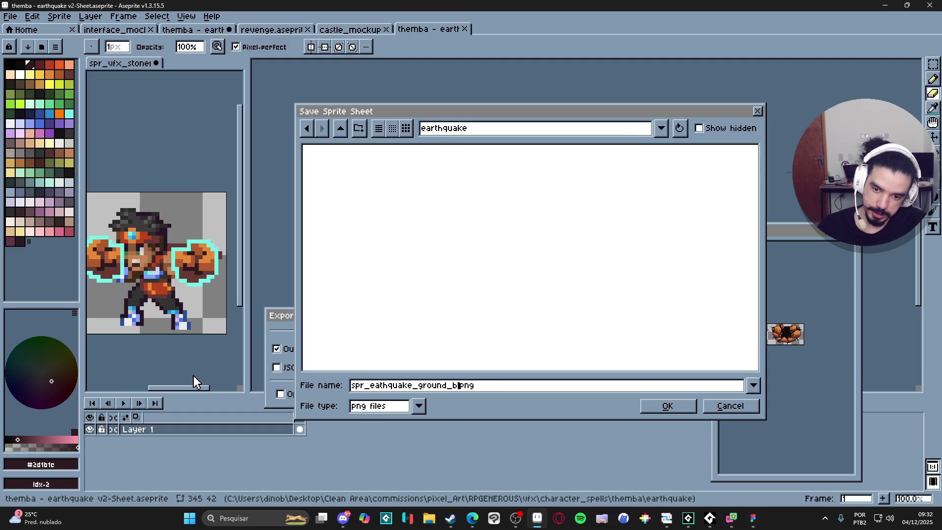
key(Return)
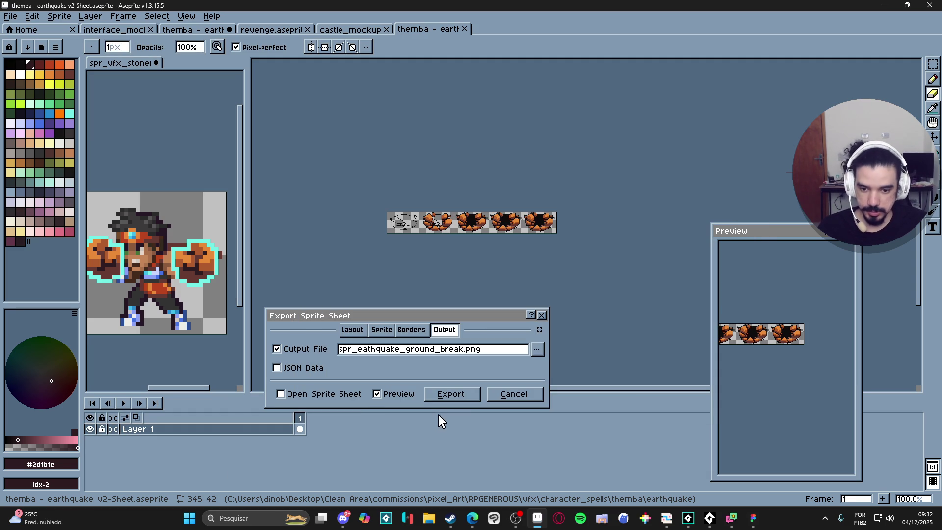
click(451, 394)
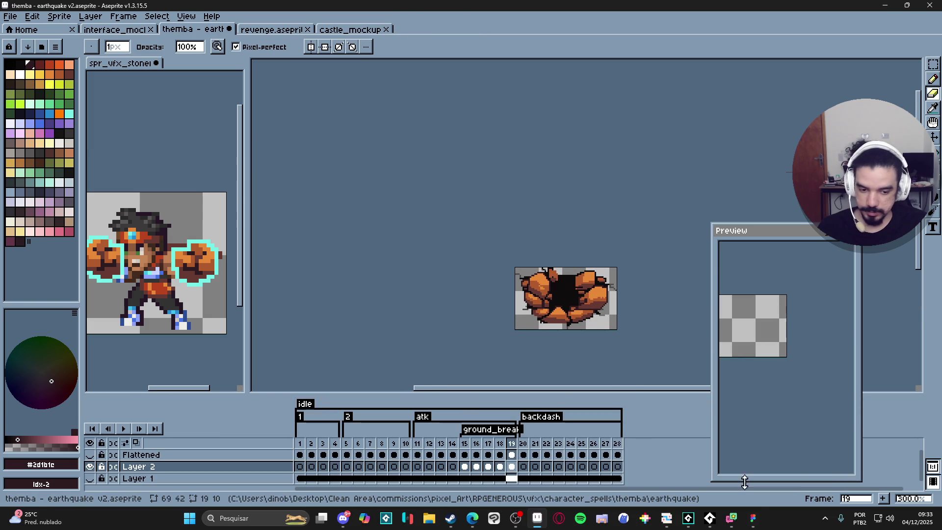
In GameMaker, expand Sprites > Battle > Party > Abilities > themba in the Asset Browser.
click(688, 525)
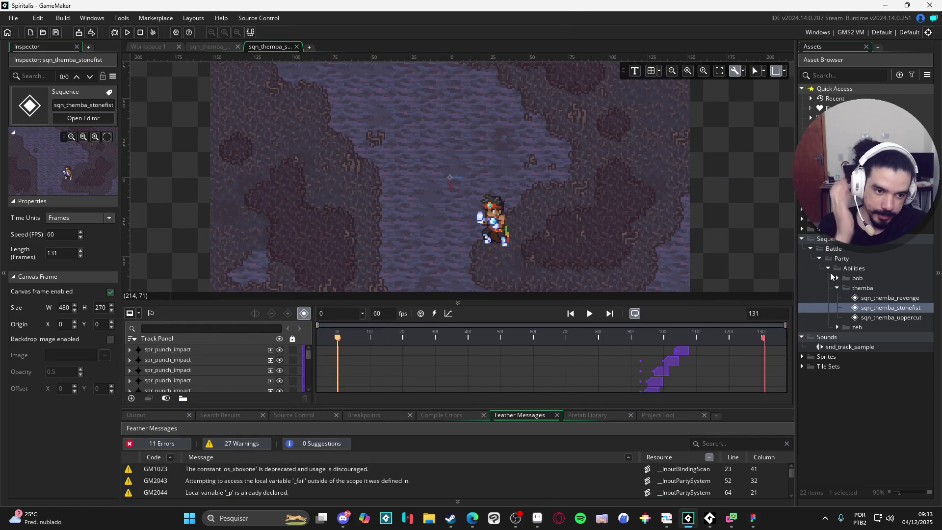
click(802, 357)
click(810, 367)
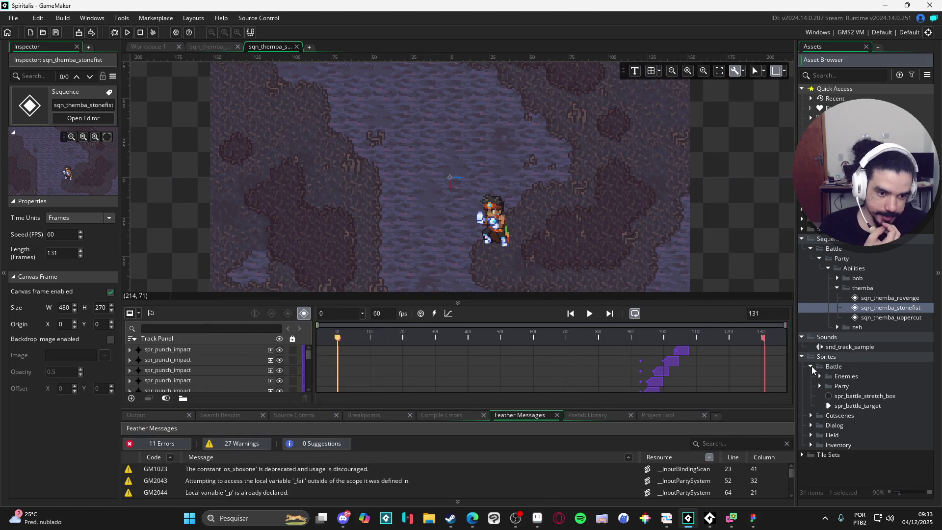
click(821, 386)
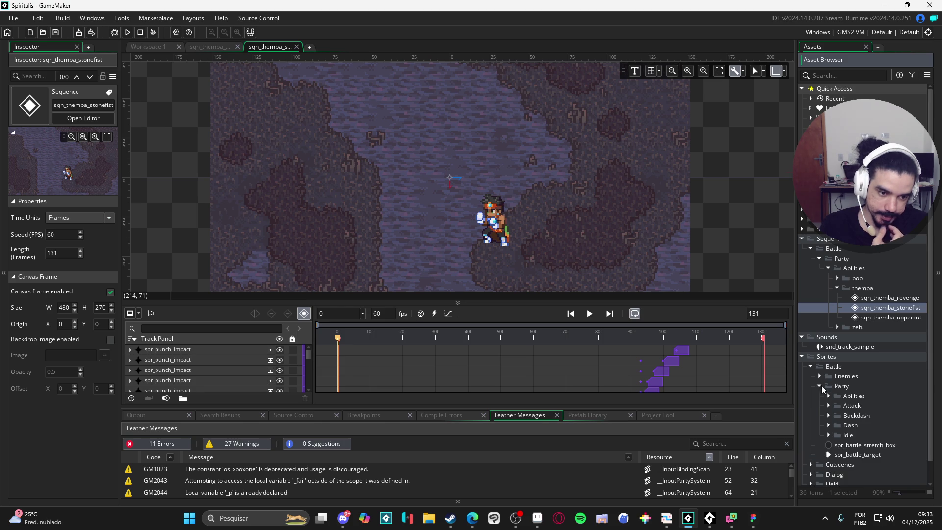
click(828, 396)
click(837, 416)
scroll(837, 410, down, 1)
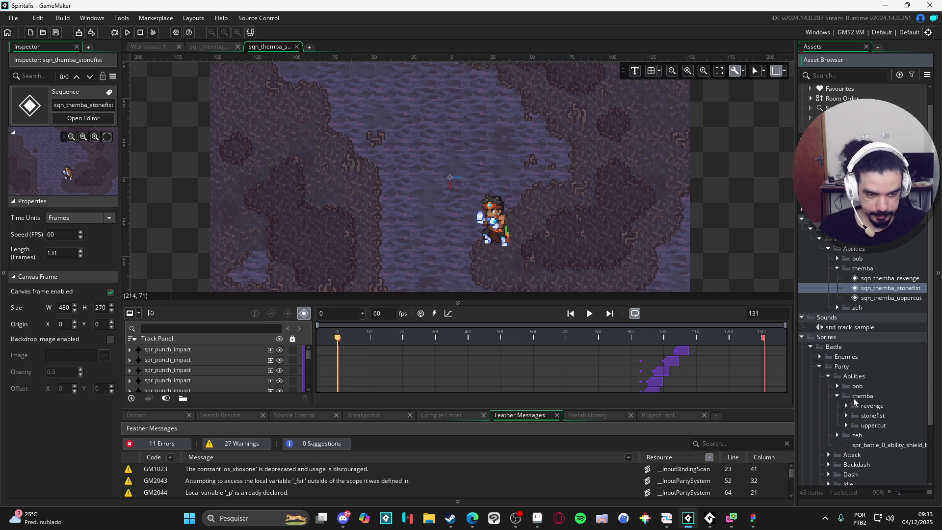
Create a new group inside the themba folder and start naming it.
right_click(854, 399)
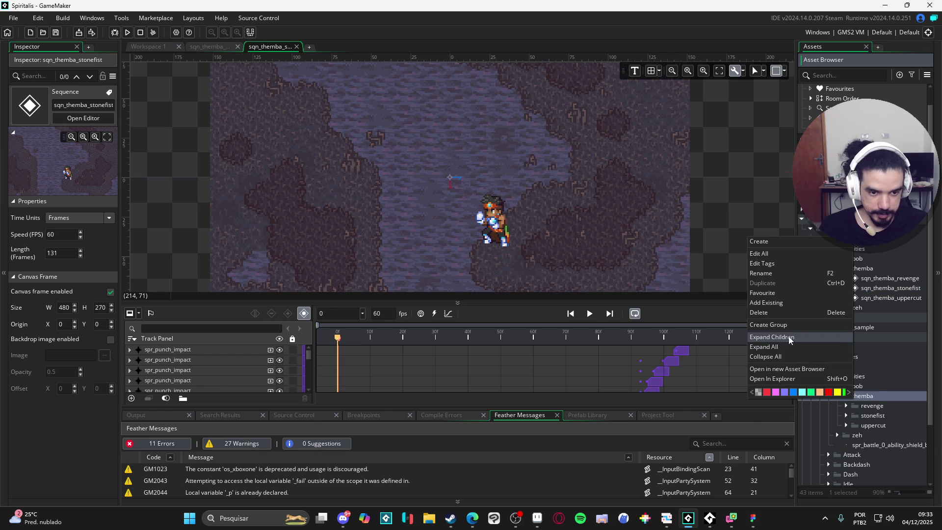
click(803, 328)
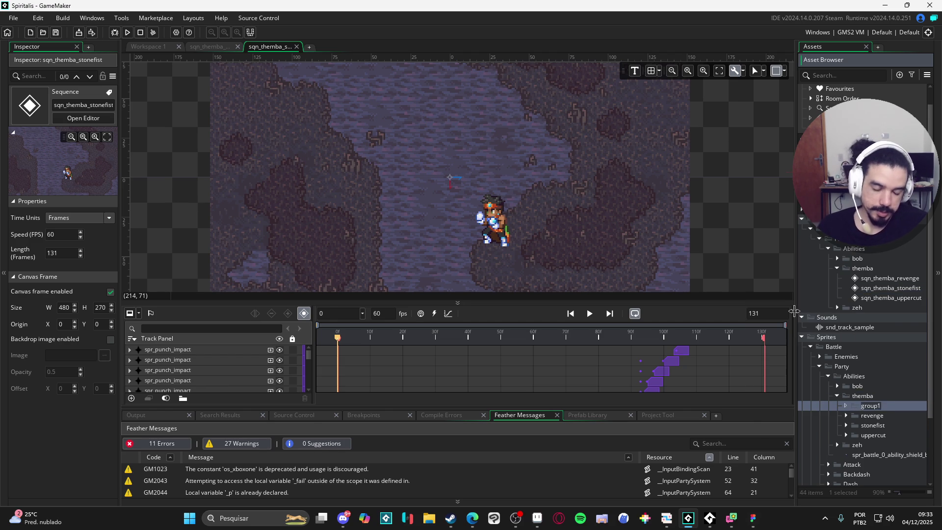
text(earthquake)
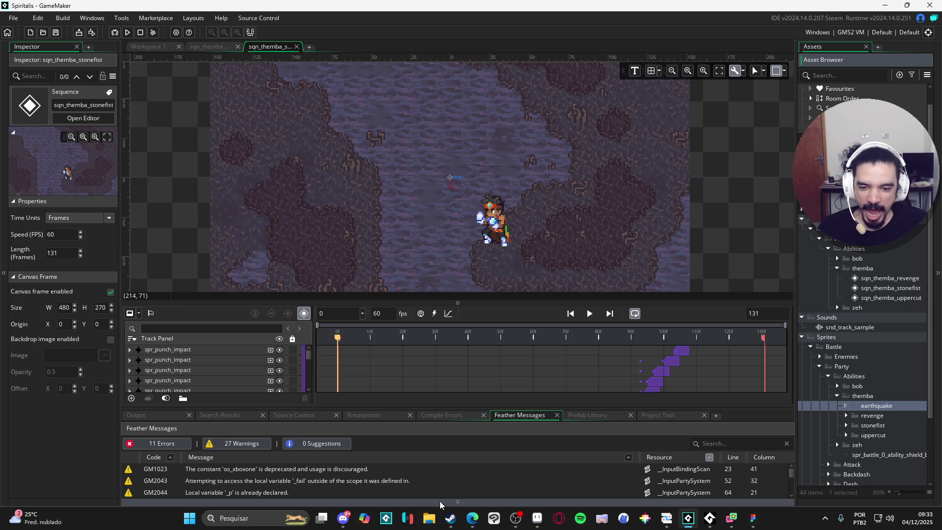
In File Explorer, browse RPGENEROUS, its vfx folder and profile_pick, then return to RPGENEROUS.
click(429, 518)
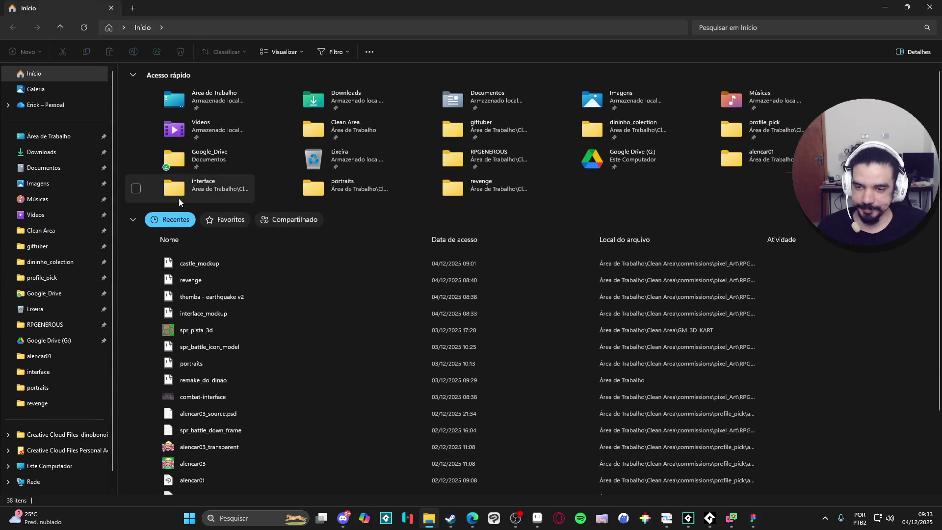
double_click(507, 158)
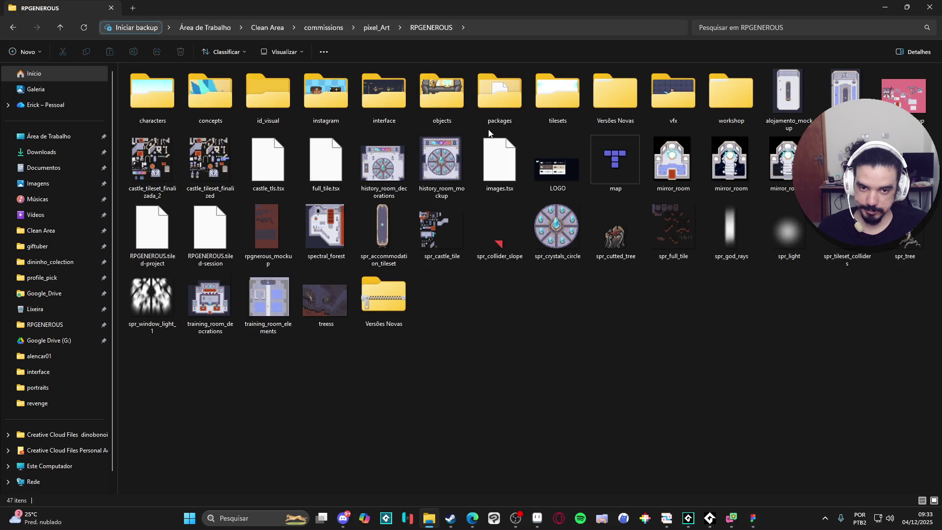
click(674, 104)
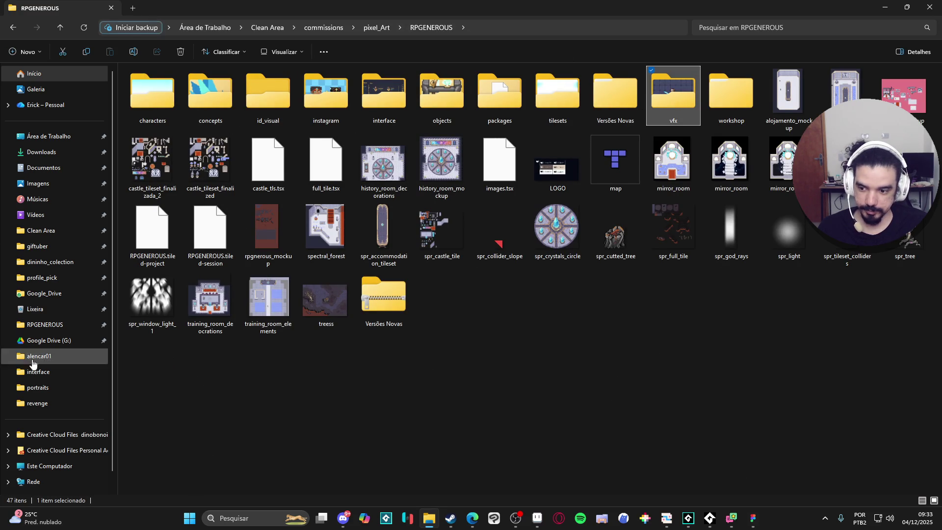
click(56, 278)
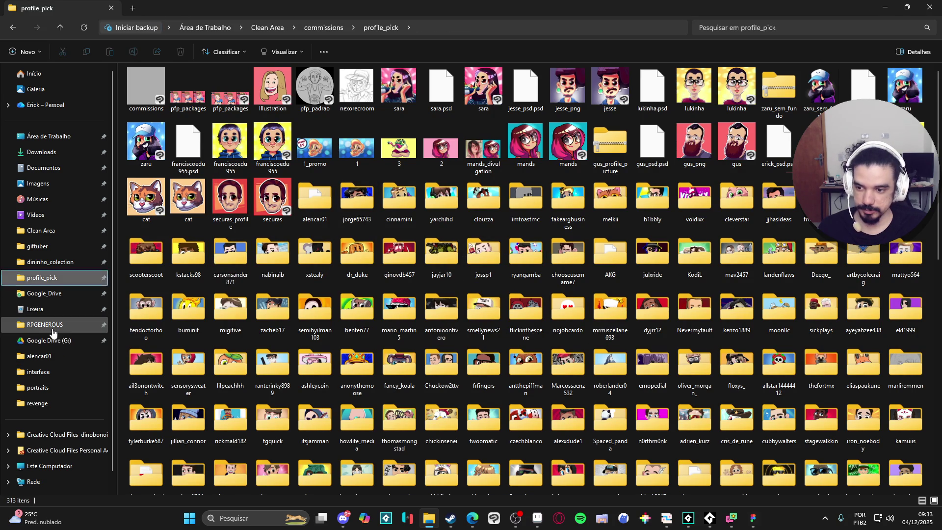
click(54, 324)
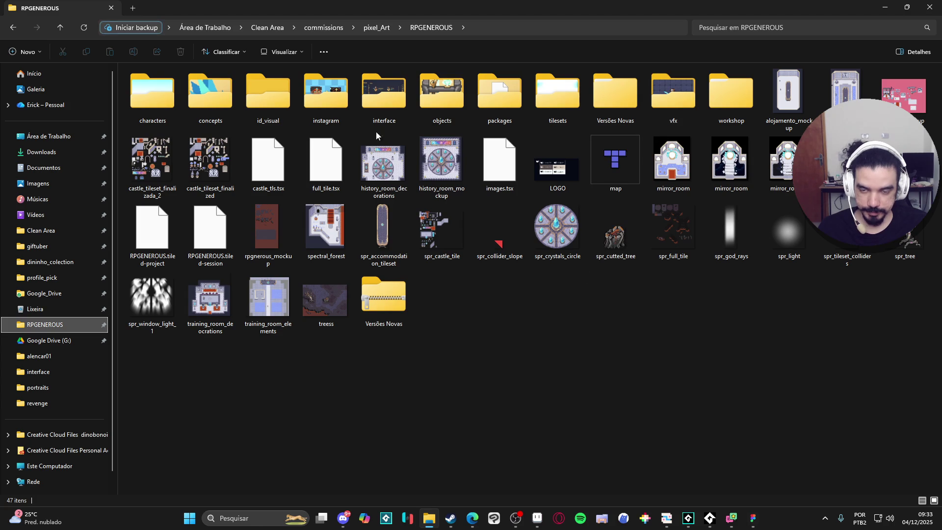
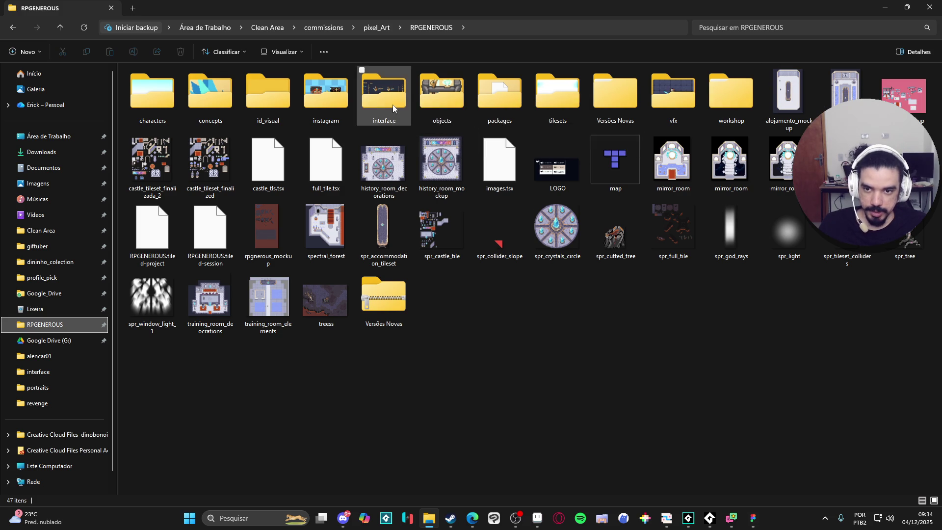
Open the vfx > character_spells > themba > earthquake folder in Explorer, then return to GameMaker.
double_click(678, 97)
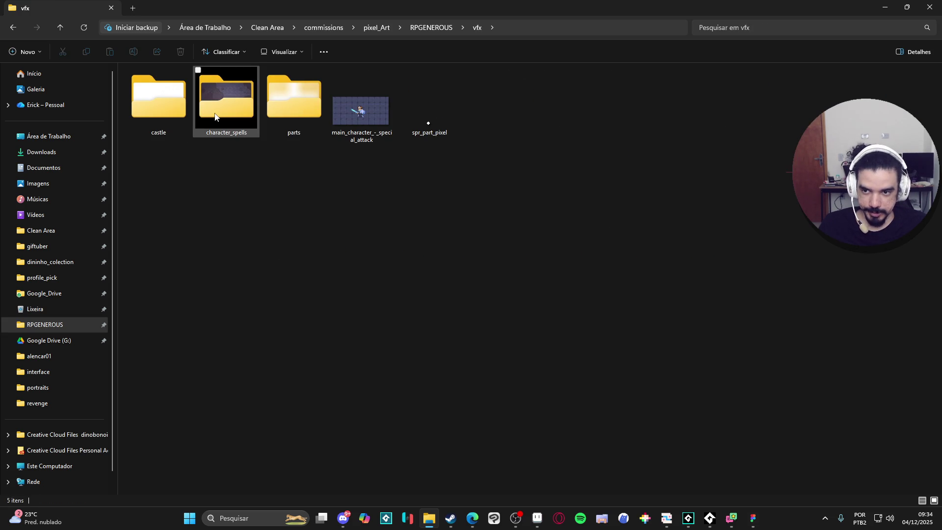
double_click(240, 110)
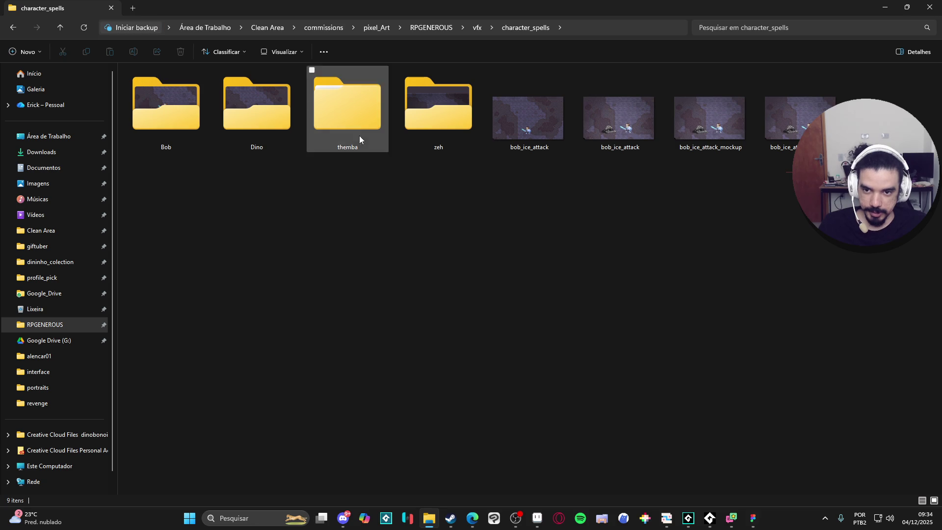
double_click(357, 117)
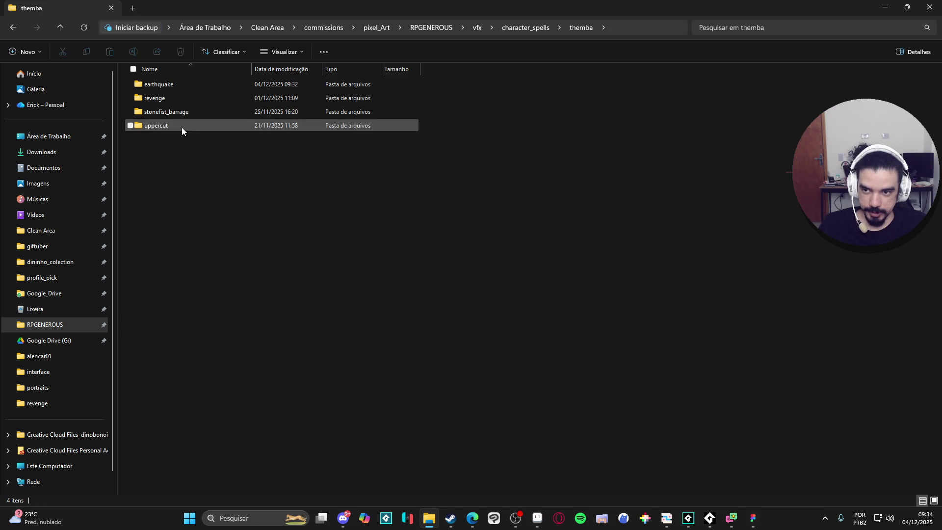
double_click(187, 84)
key(alt+Tab)
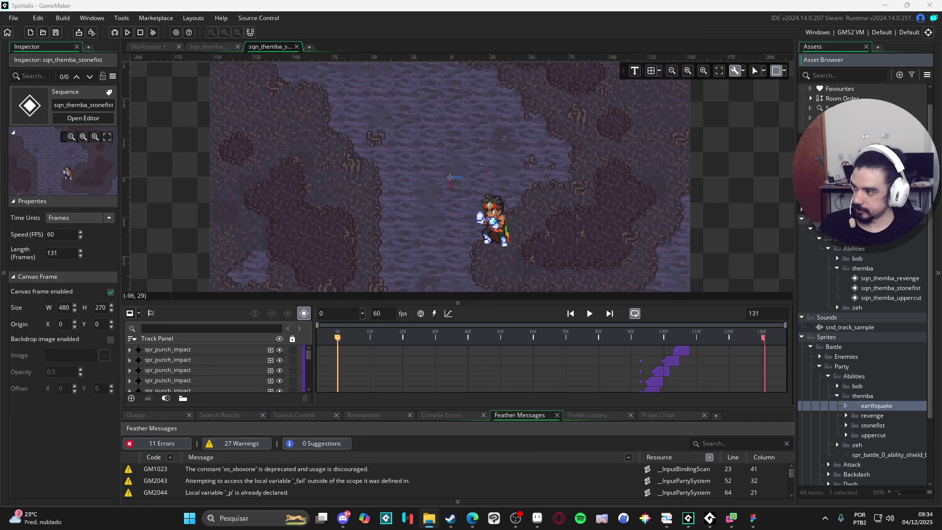
Open the spr_eathquake_ground_break sprite from the earthquake sprite group.
double_click(876, 405)
double_click(883, 415)
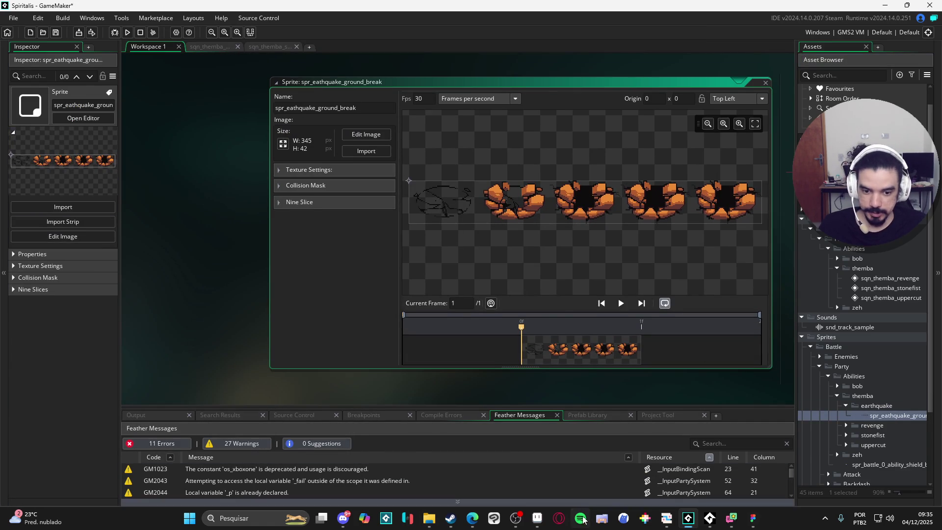
click(534, 518)
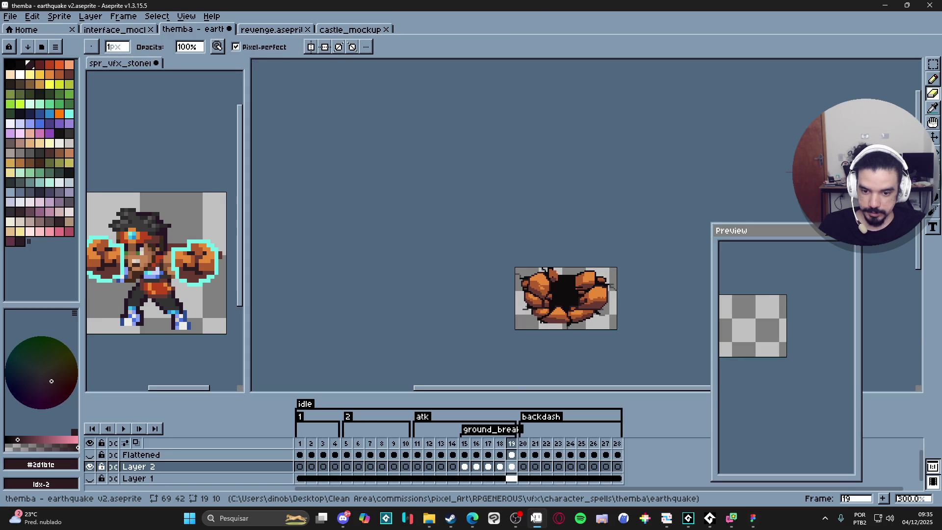
In Aseprite, undo the trim, make the background and flattened layers visible, then redo the trim.
key(ctrl+z)
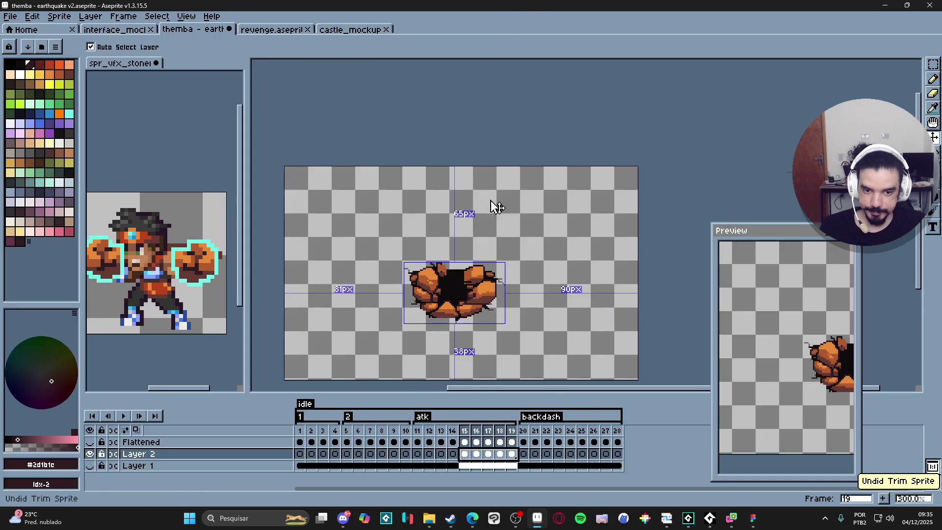
key(v)
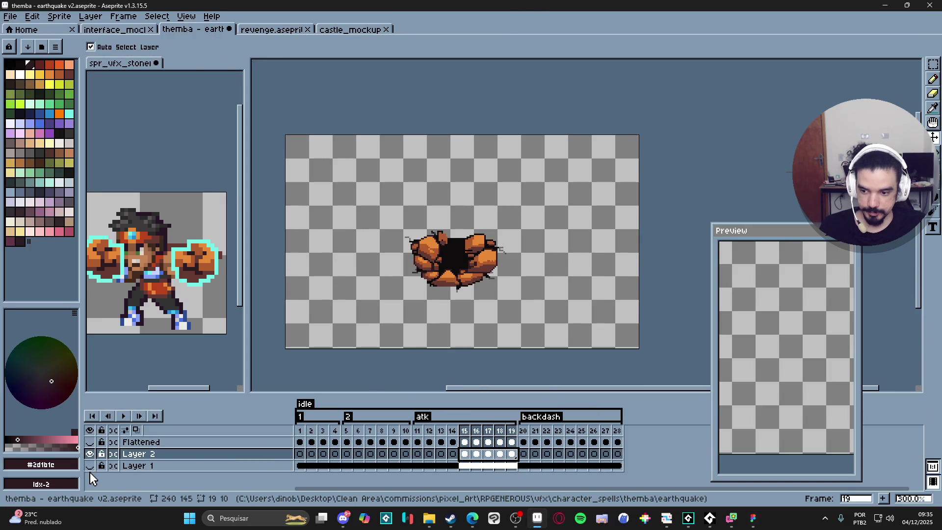
click(89, 466)
click(89, 442)
key(b)
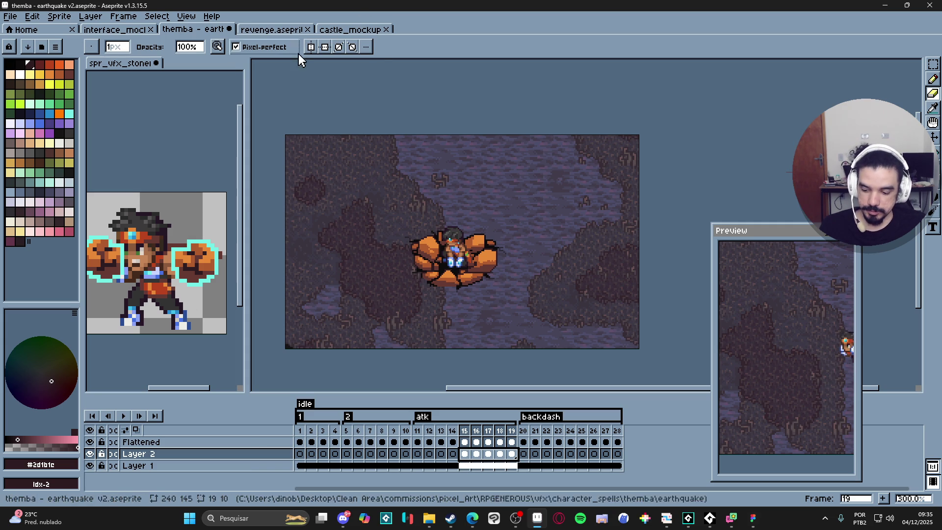
key(ctrl+y)
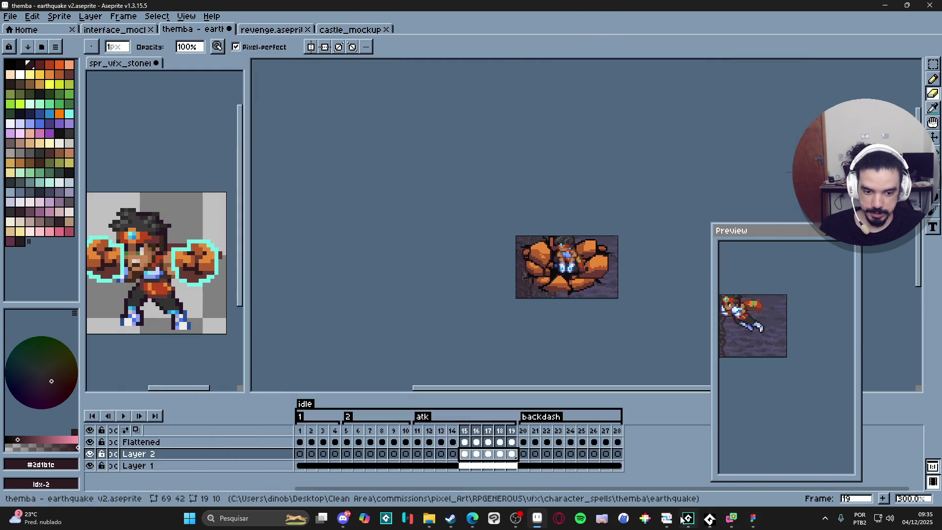
click(688, 518)
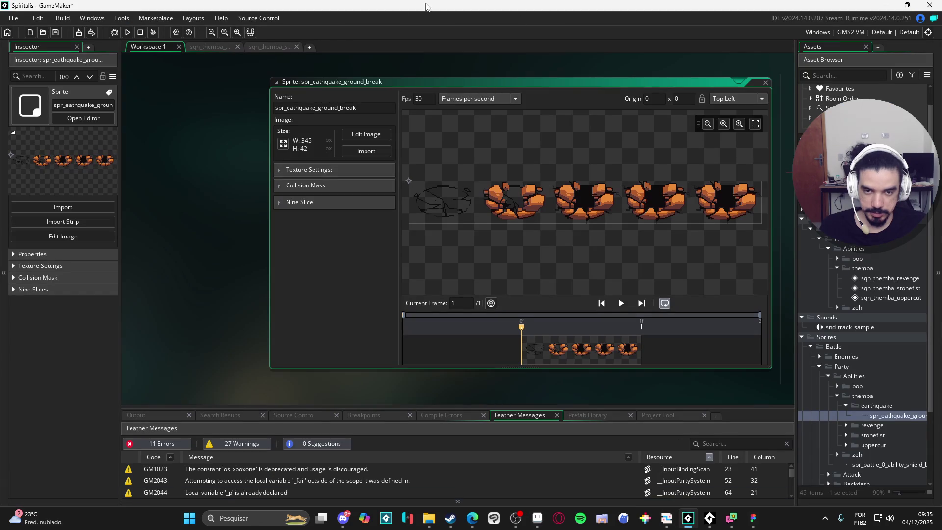
Open Edit Image and the Convert to Frames settings, checking the sprite size in Aseprite.
click(367, 137)
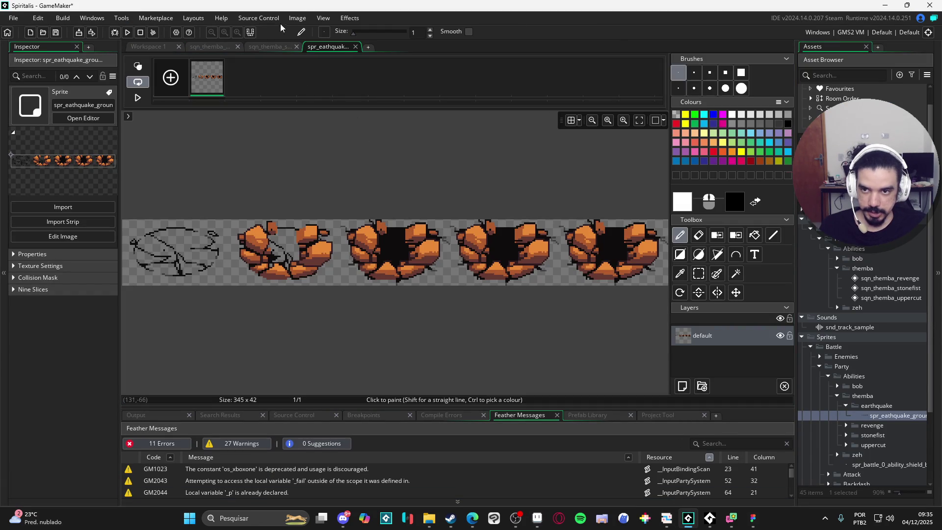
click(297, 18)
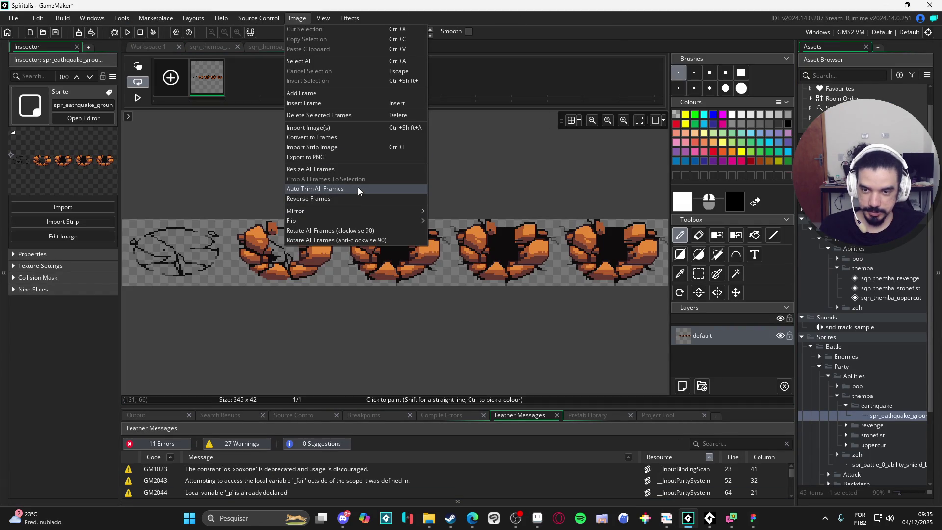
click(379, 149)
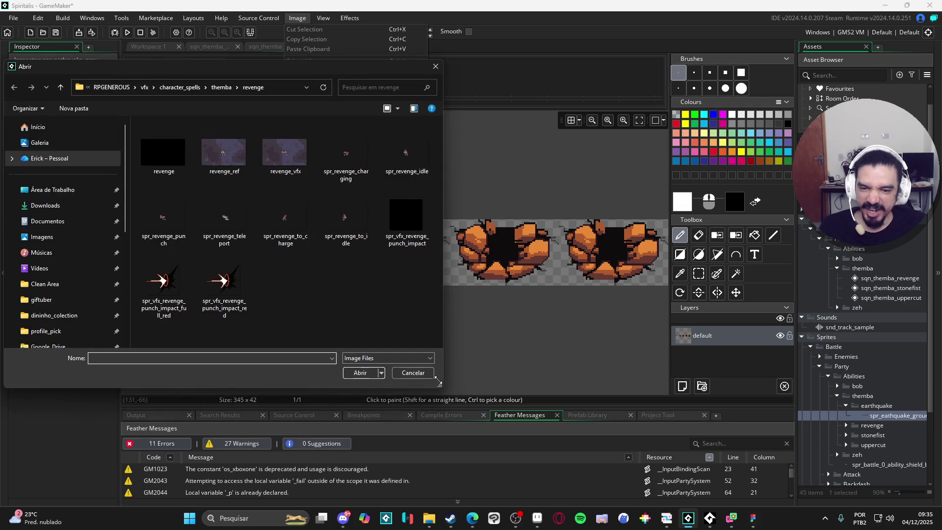
click(413, 374)
click(289, 20)
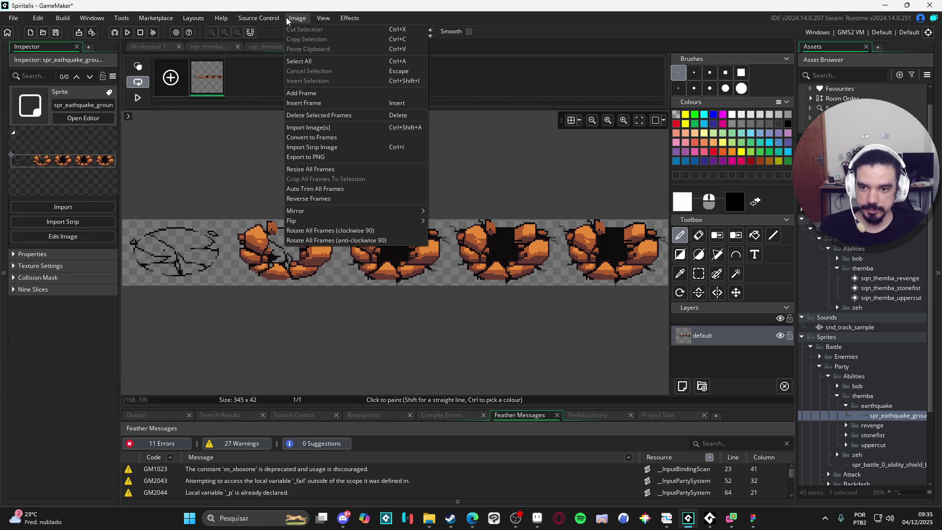
click(363, 139)
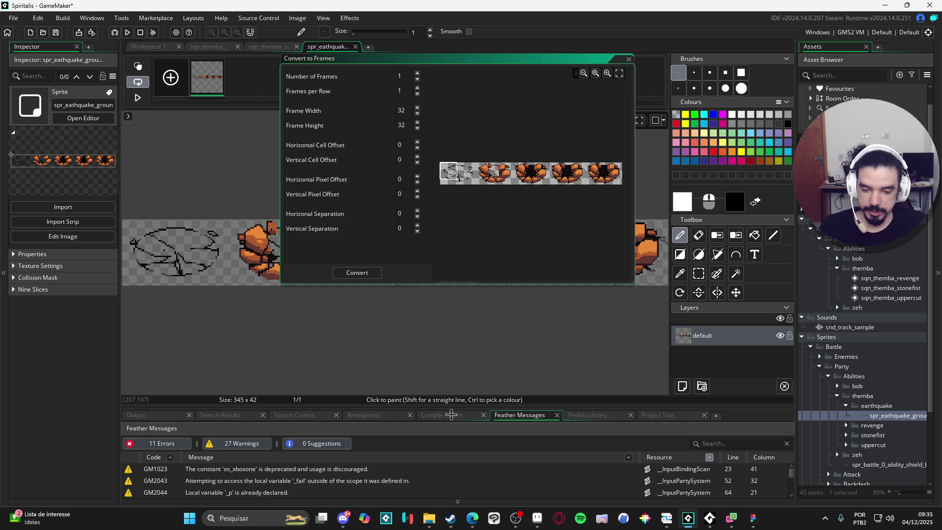
click(538, 522)
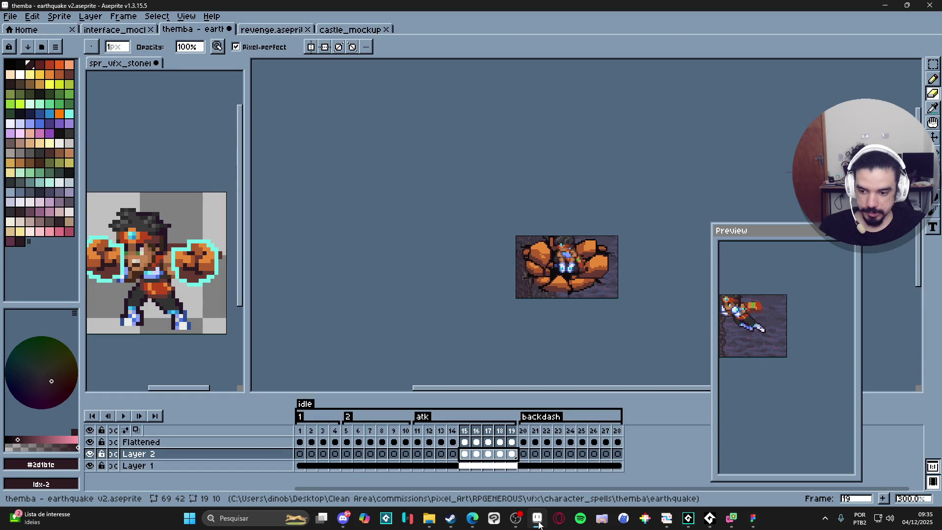
click(538, 522)
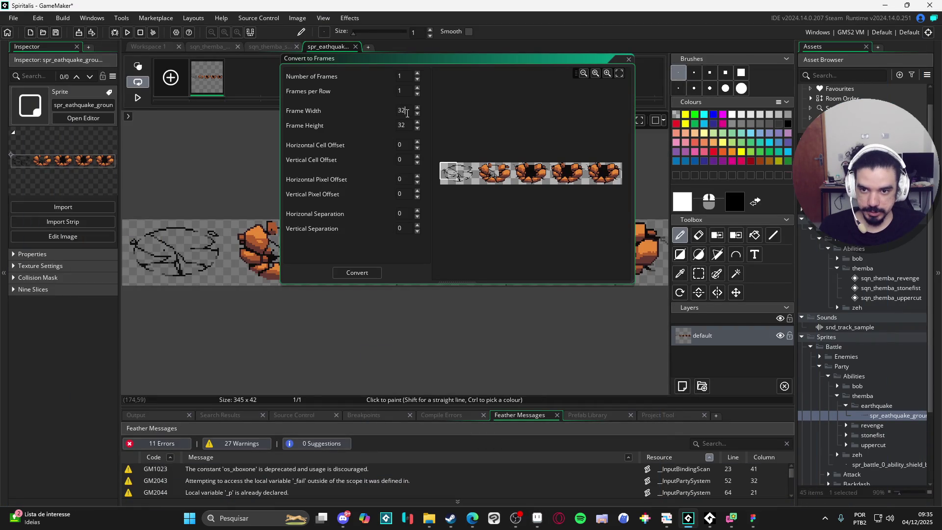
Convert the strip into 5 frames of 69×42, 5 per row, then play the result.
key(BackSpace)
key(BackSpace)
text(69)
key(Tab)
text(42)
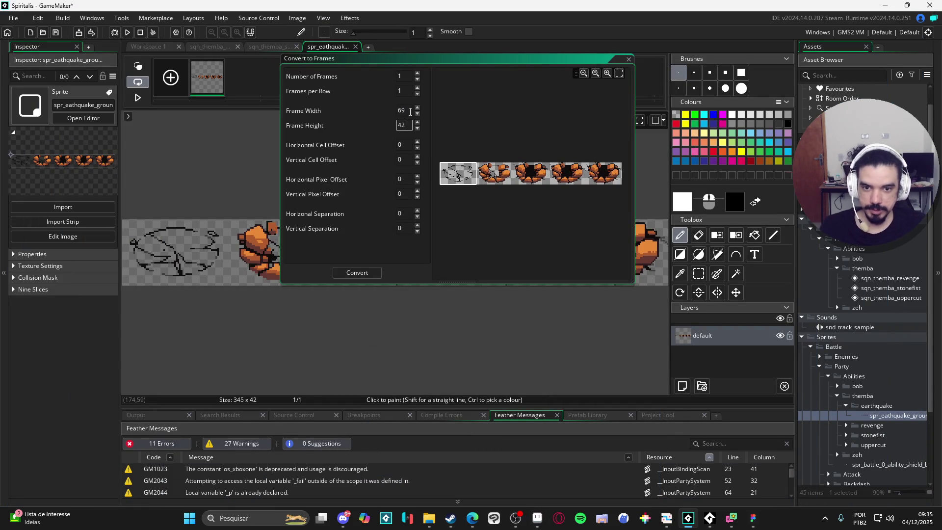
click(418, 74)
click(417, 73)
click(417, 73)
click(417, 88)
click(418, 88)
click(417, 88)
click(418, 89)
click(365, 272)
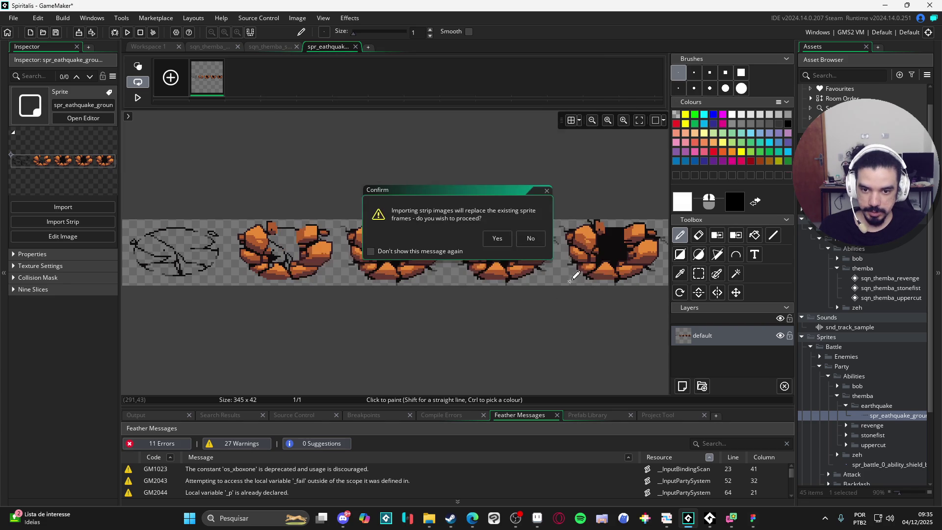
click(504, 243)
double_click(896, 415)
click(621, 303)
Preview the ground-break animation, stopping and replaying it and selecting the fps value.
click(621, 303)
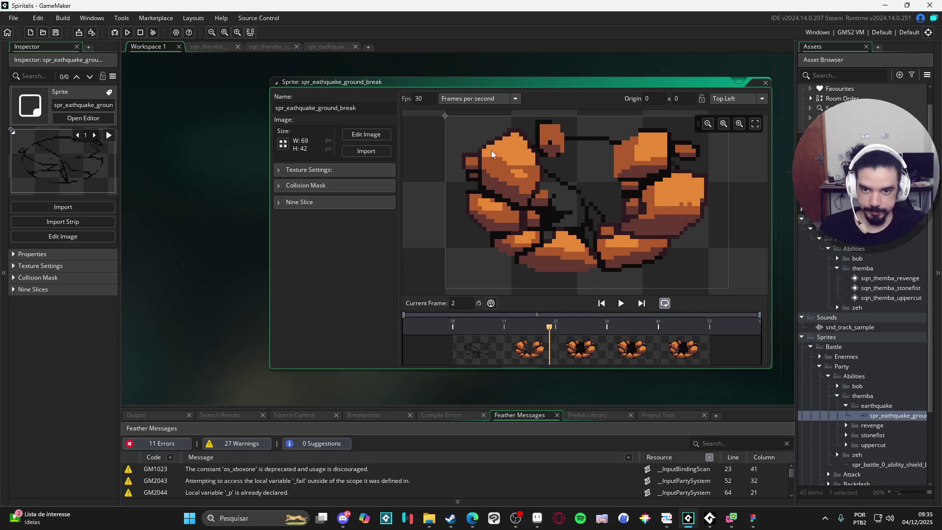
click(429, 101)
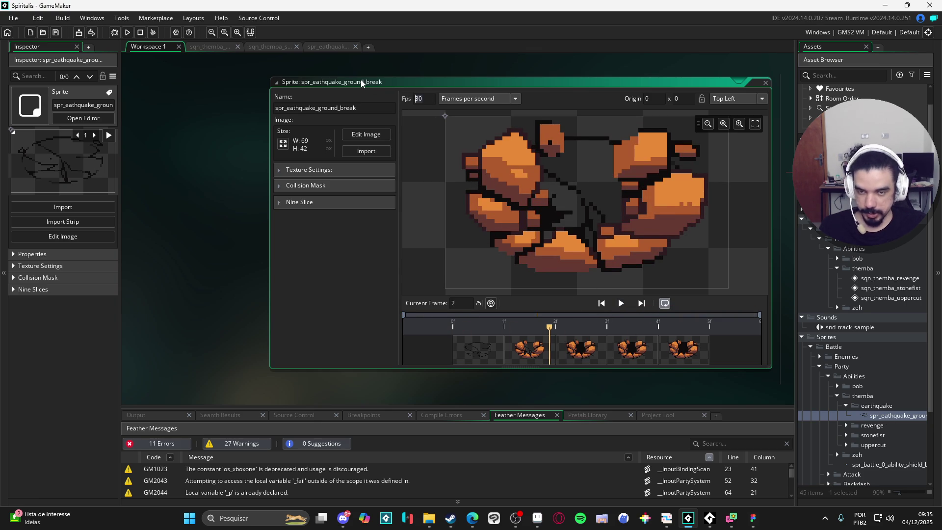
text(25)
click(621, 303)
click(621, 303)
click(621, 303)
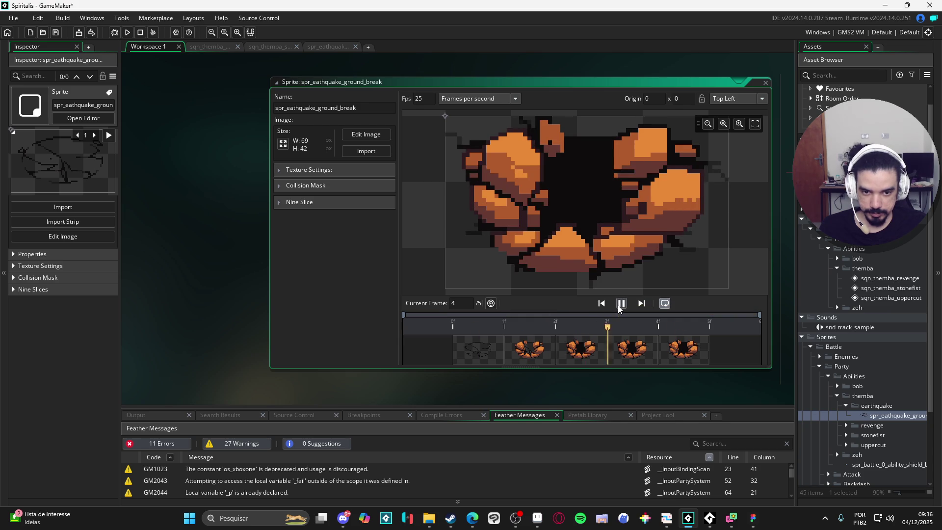
Pause playback and compare the five frames one by one.
click(522, 350)
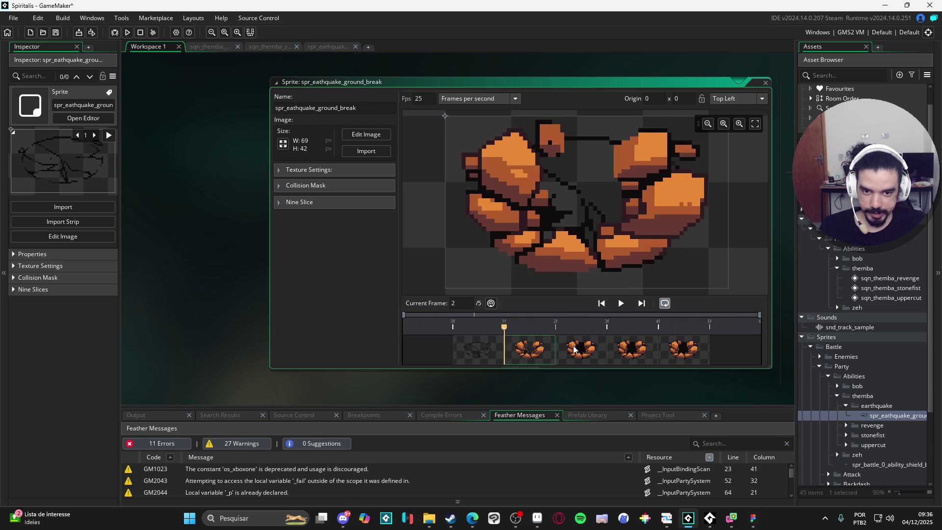
click(570, 349)
click(479, 353)
click(509, 357)
click(564, 357)
click(637, 359)
click(699, 349)
click(611, 357)
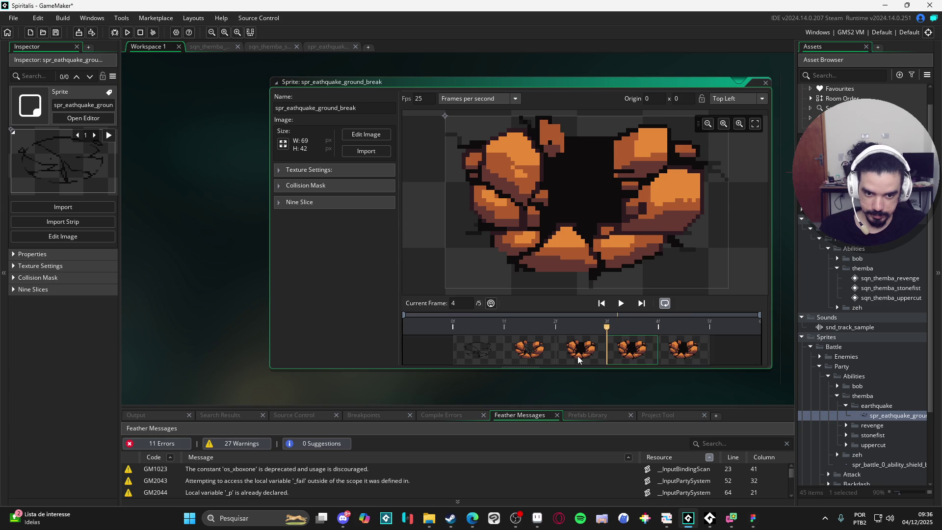
click(579, 358)
click(491, 358)
click(579, 358)
click(623, 358)
click(691, 353)
click(651, 352)
click(571, 344)
click(468, 350)
click(530, 353)
click(579, 350)
click(624, 351)
click(660, 350)
click(601, 354)
click(536, 355)
click(574, 354)
Delete frames 4 and 5 from the sprite, confirming each deletion.
click(649, 357)
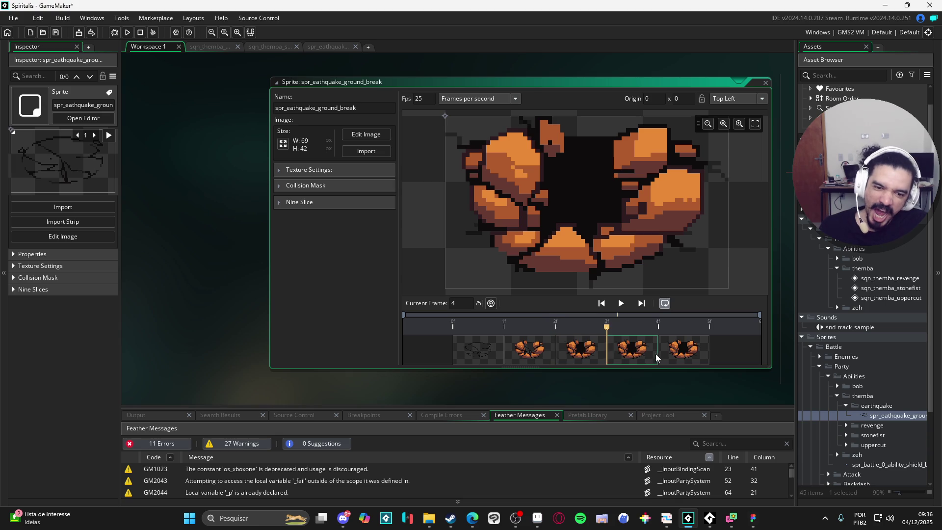
key(Delete)
click(497, 274)
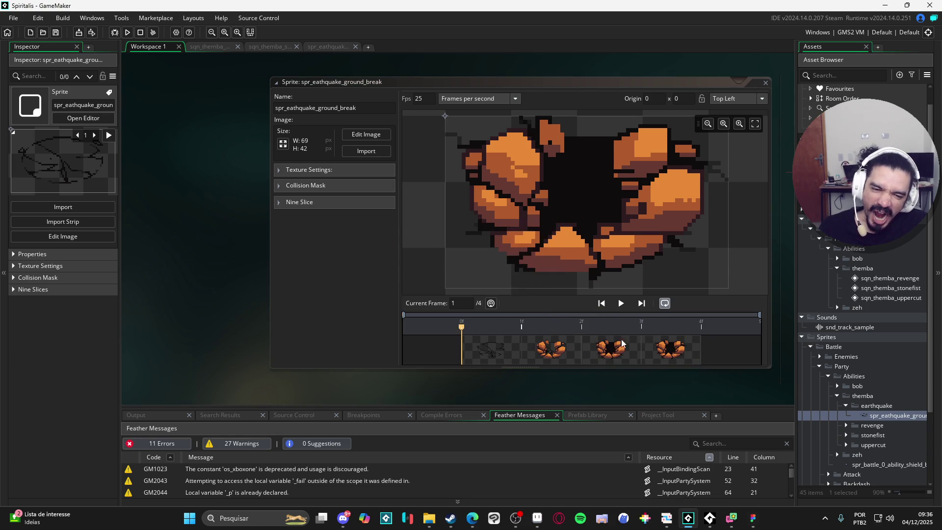
key(Delete)
click(498, 273)
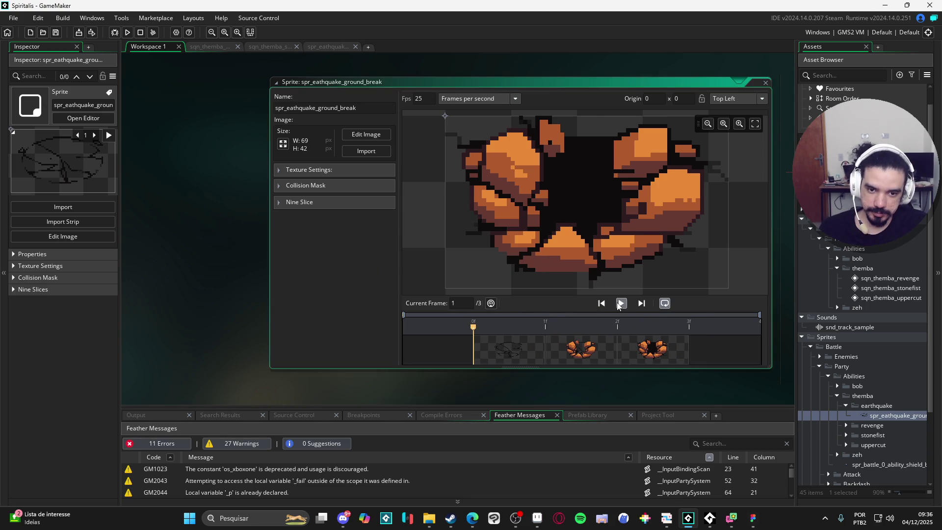
Play the shortened three-frame animation and view each of its three frames.
click(619, 304)
click(620, 303)
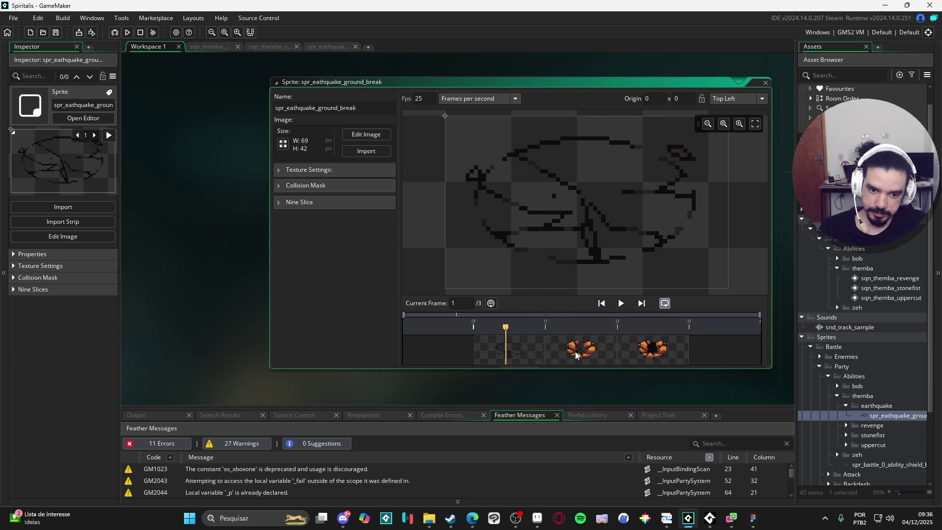
click(499, 353)
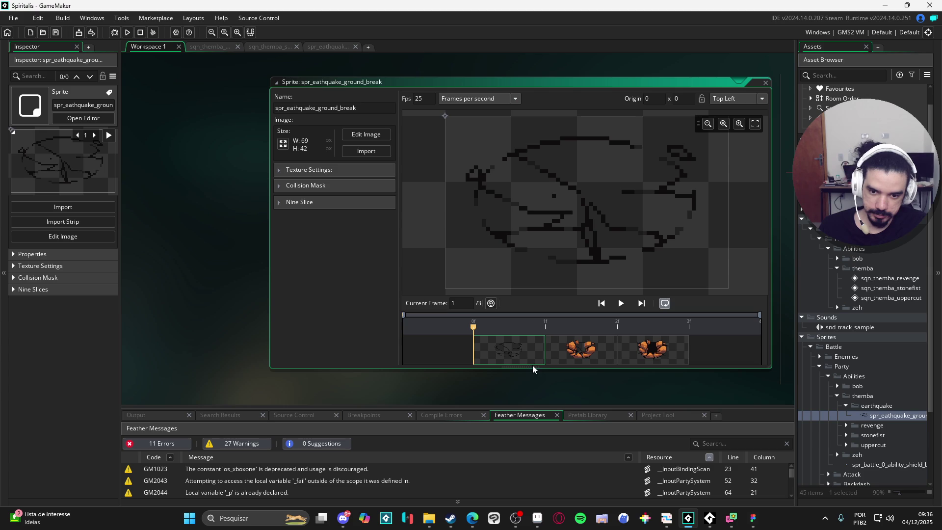
click(581, 353)
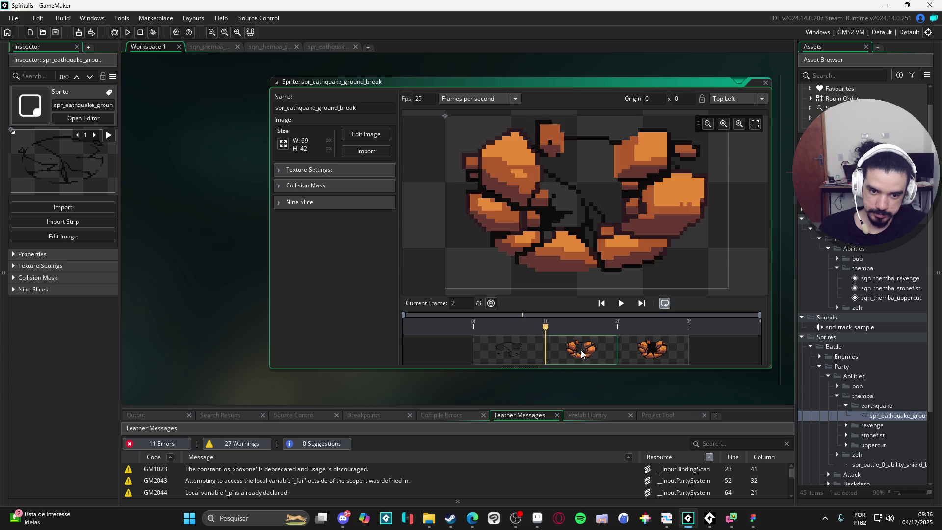
click(639, 354)
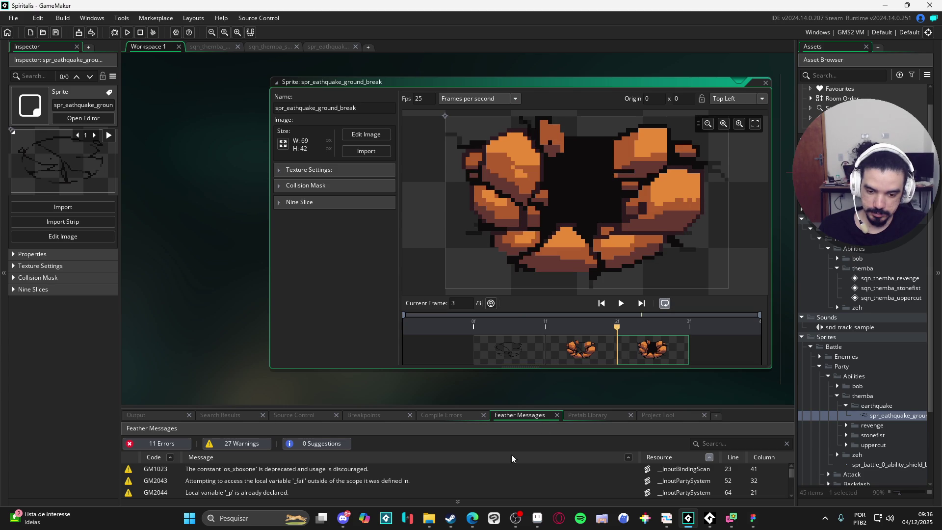
In Aseprite, step the earthquake file to frame 18 and save it.
click(537, 517)
click(468, 435)
key(Right)
key(Right)
key(Right)
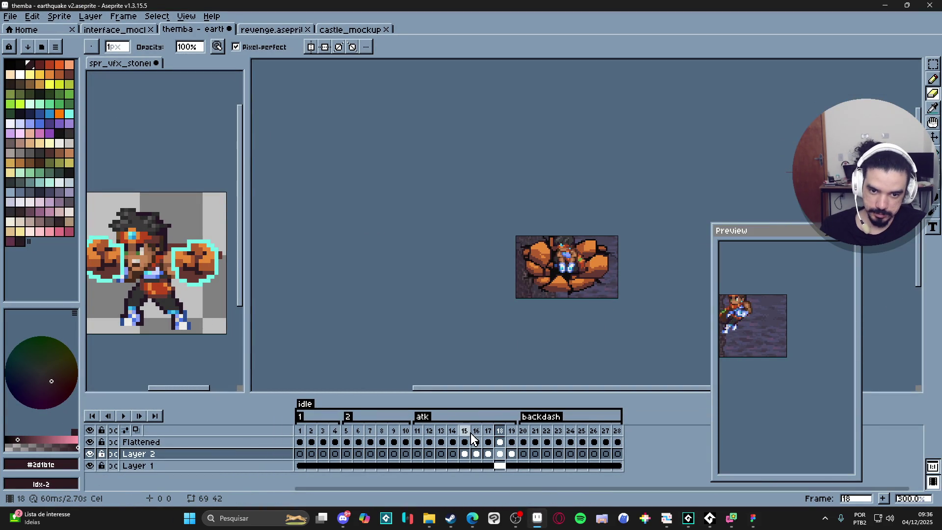
key(ctrl+s)
key(alt+Tab)
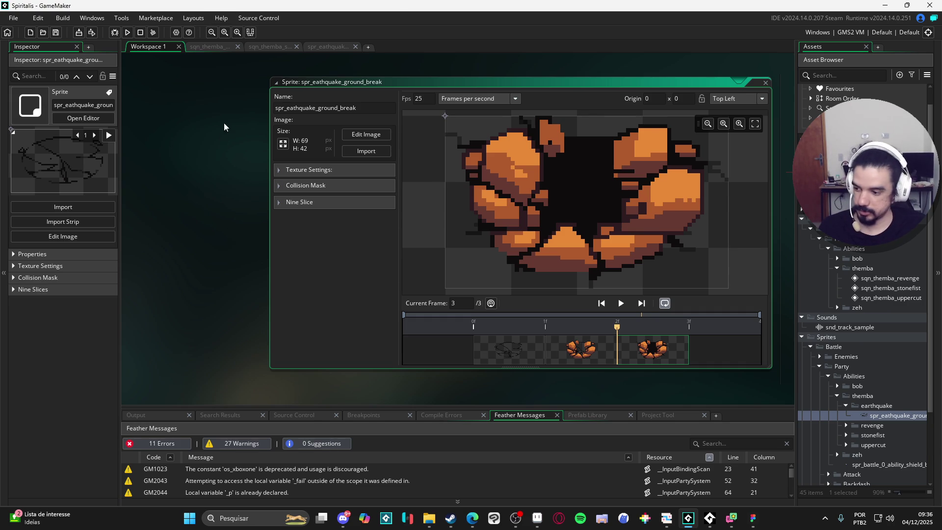
Switch to the sqn_themba_stonefist sequence and play then pause it.
click(208, 46)
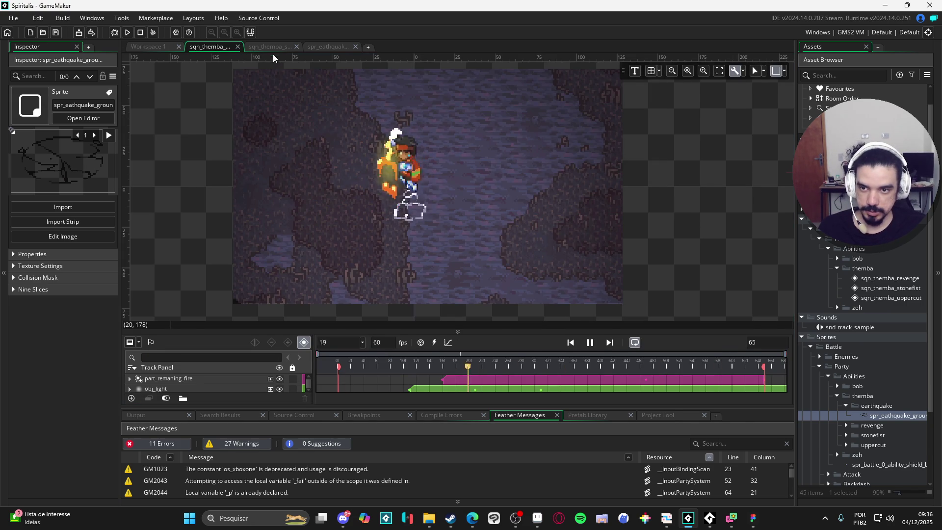
click(276, 47)
click(590, 314)
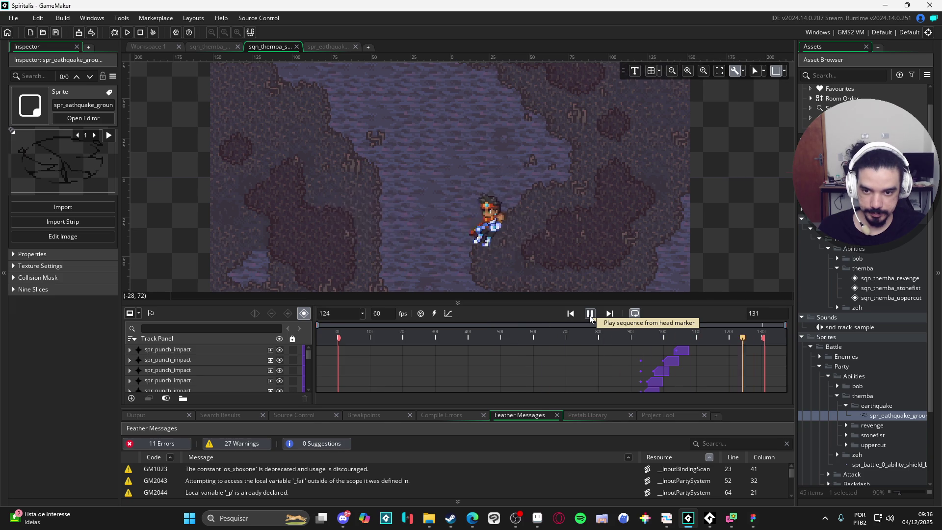
click(589, 314)
Widen the Asset Browser and give the sequence editor more vertical room.
scroll(882, 311, down, 1)
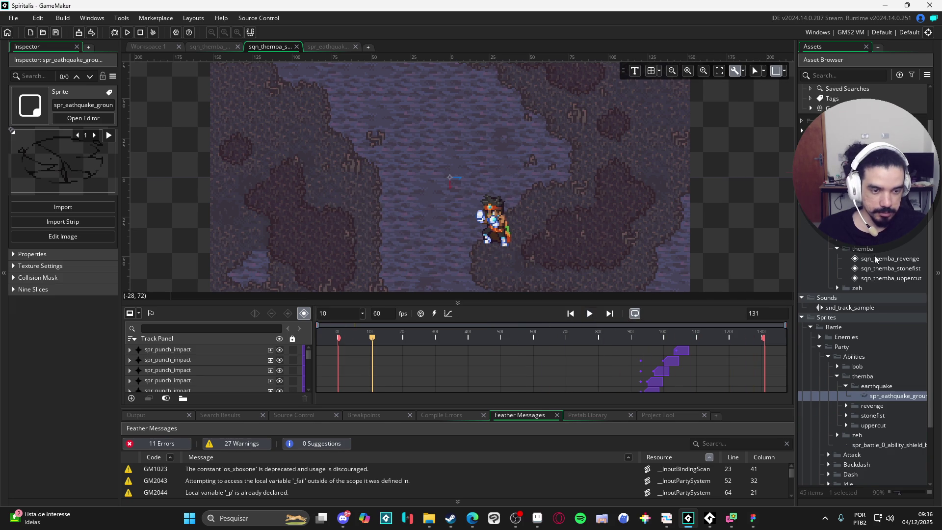
drag(791, 169, 695, 169)
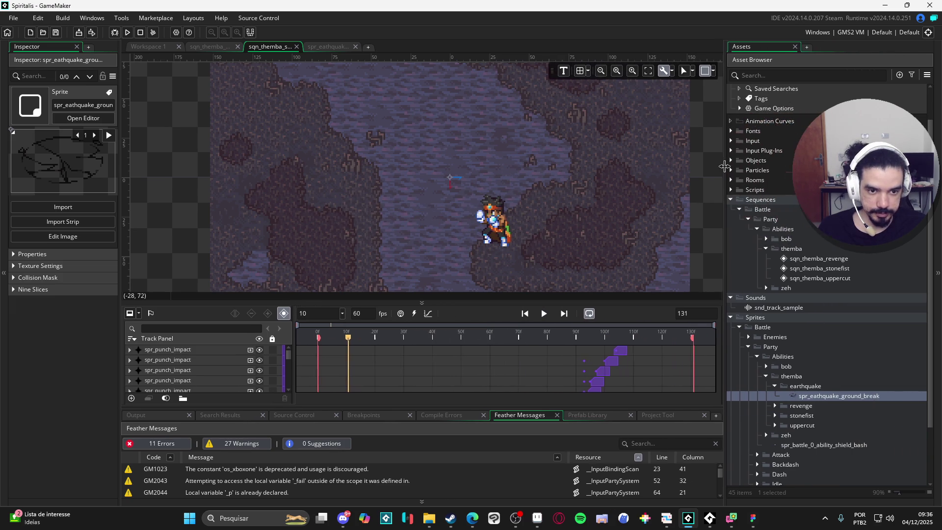
drag(625, 205, 532, 205)
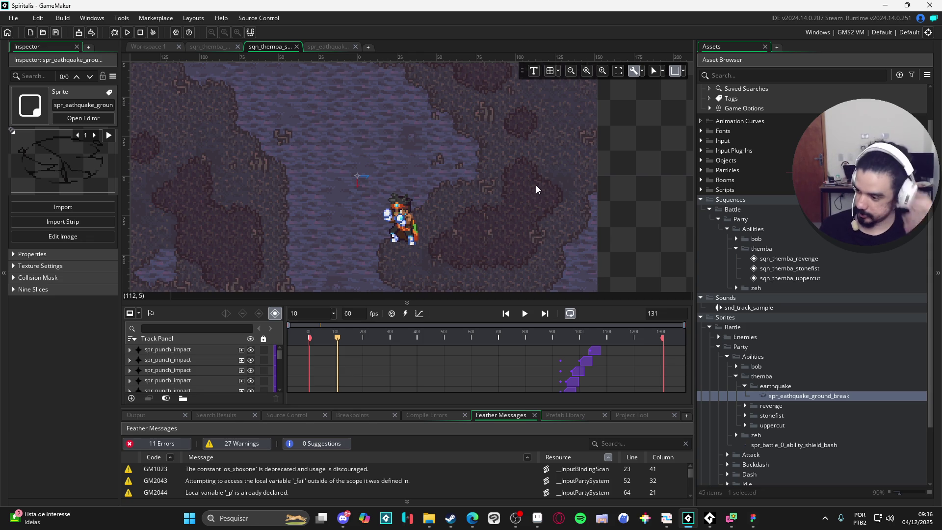
mouse_move(489, 260)
mouse_down()
mouse_move(544, 234)
mouse_move(575, 254)
mouse_move(505, 252)
mouse_up()
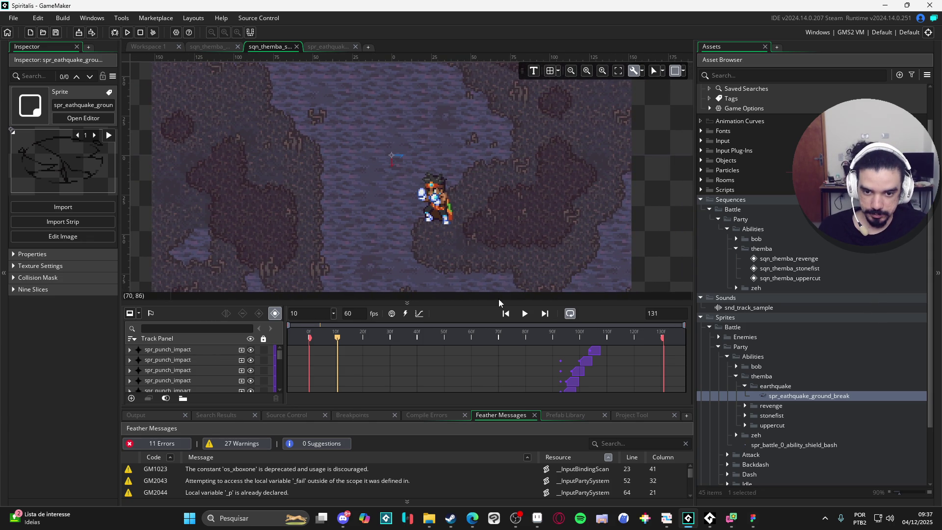
drag(472, 405, 472, 404)
mouse_move(474, 407)
mouse_down()
mouse_move(474, 451)
mouse_move(474, 422)
mouse_up()
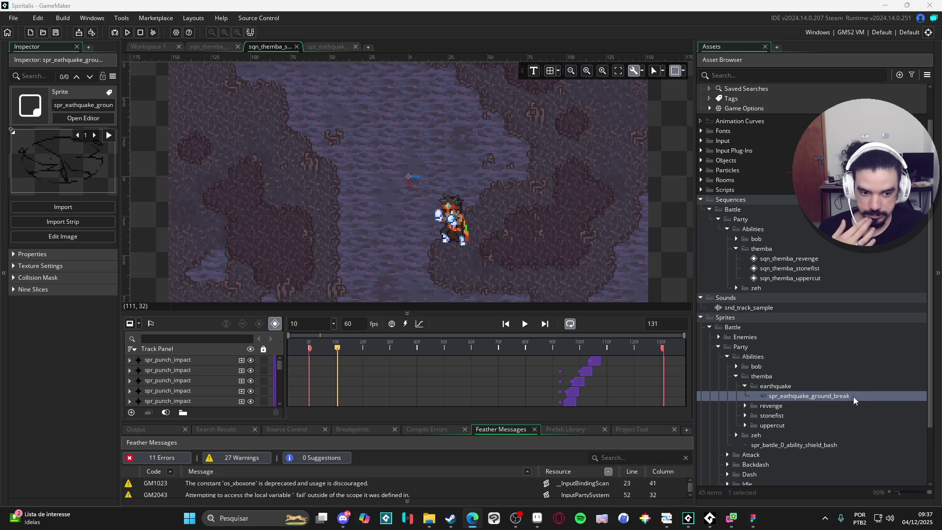
Create a new sequence in the themba sequences folder.
click(794, 283)
right_click(795, 284)
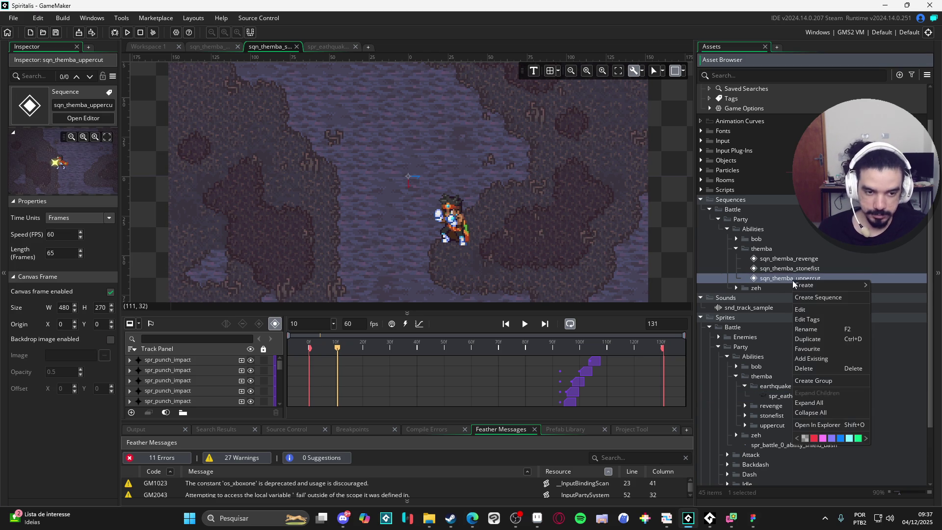
right_click(780, 250)
mouse_move(780, 251)
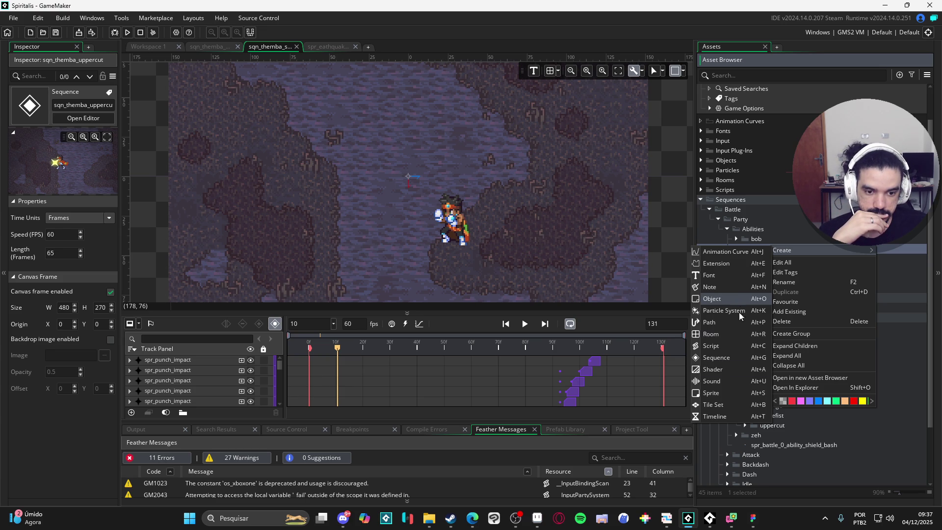
click(731, 357)
Name the new sequence sqn_themba_earthquake, briefly checking sqn_themba_revenge's properties.
text(s)
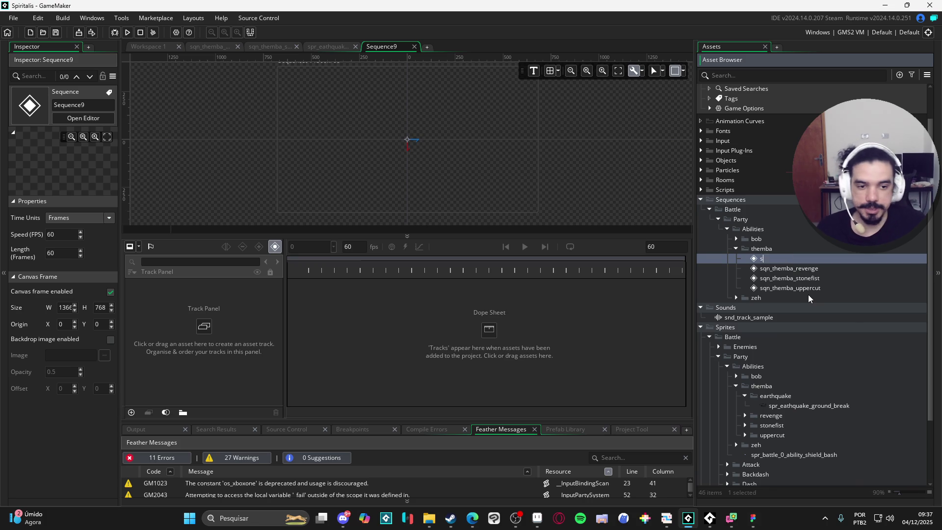
text(qn_themba_ear)
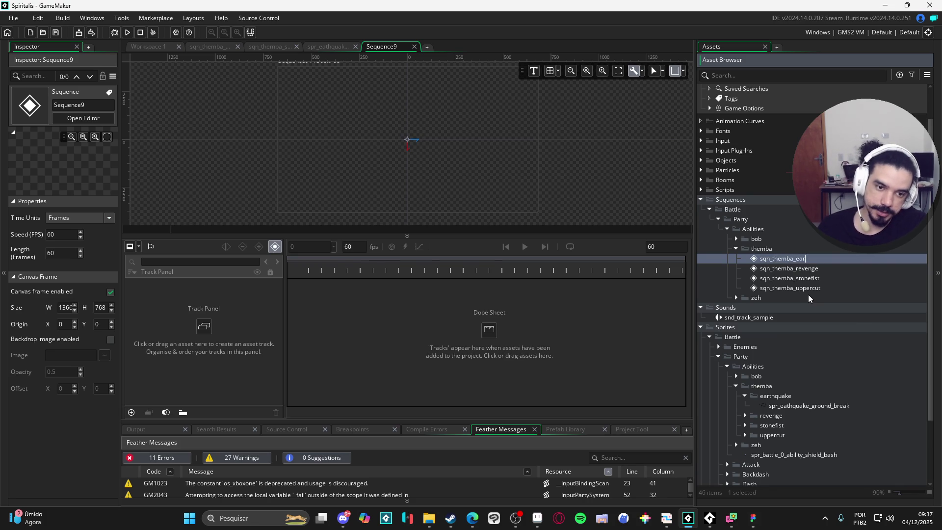
text(thquake)
key(Return)
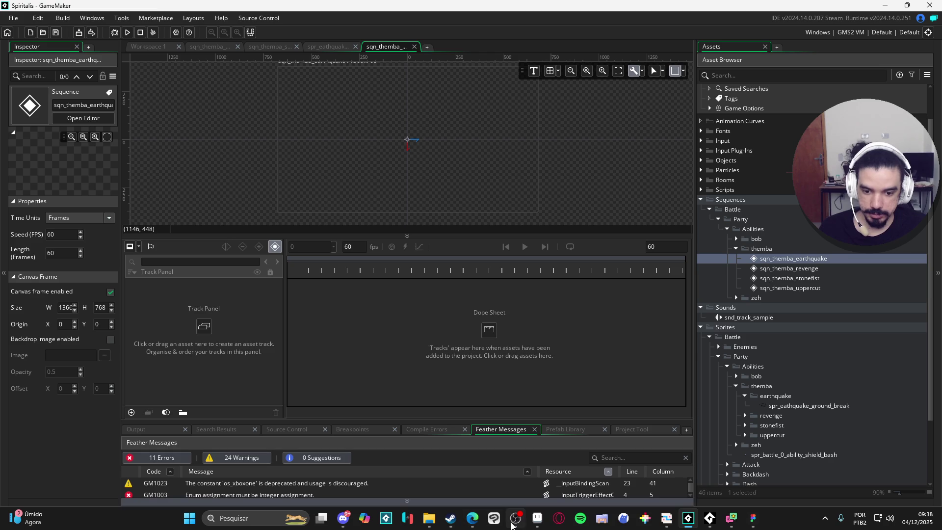
click(790, 271)
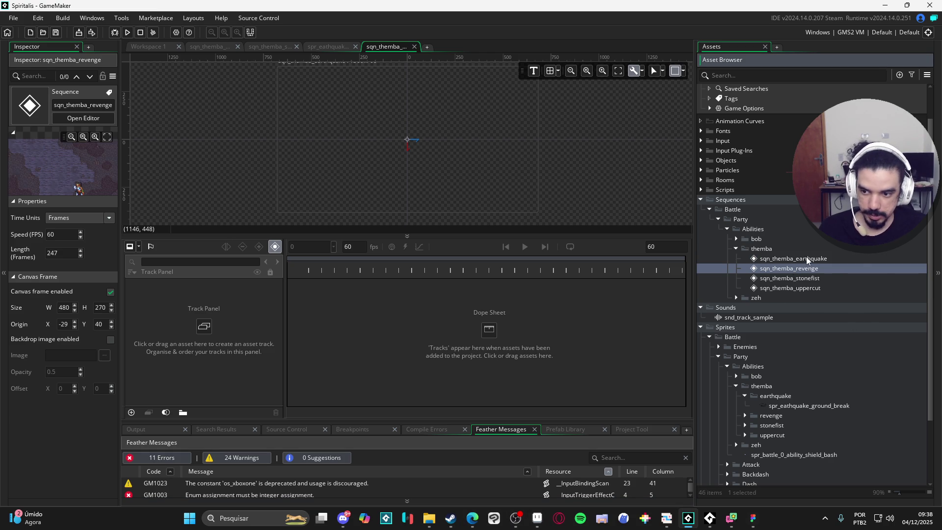
click(806, 257)
Set the sequence canvas frame to width 480 and height 270.
click(682, 71)
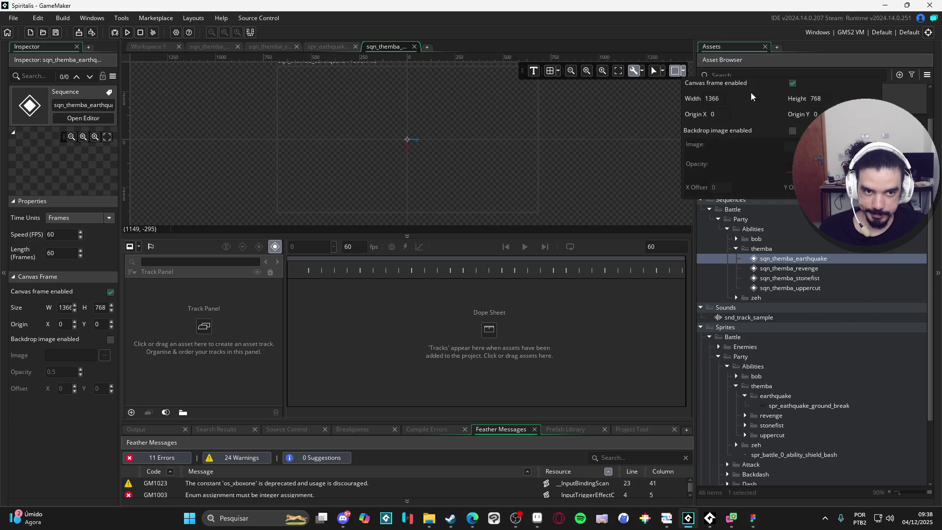
key(BackSpace)
key(BackSpace)
key(BackSpace)
text(480)
key(Tab)
text(270)
click(589, 151)
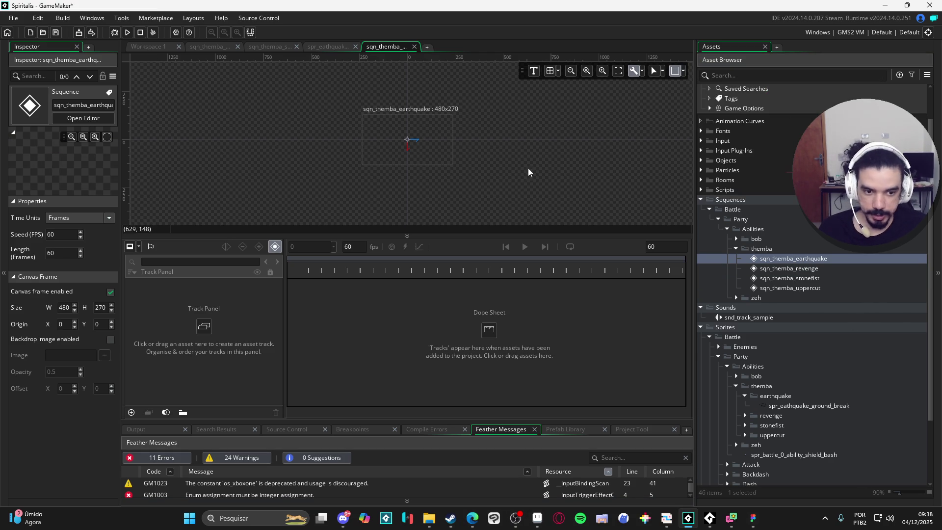
scroll(807, 367, up, 3)
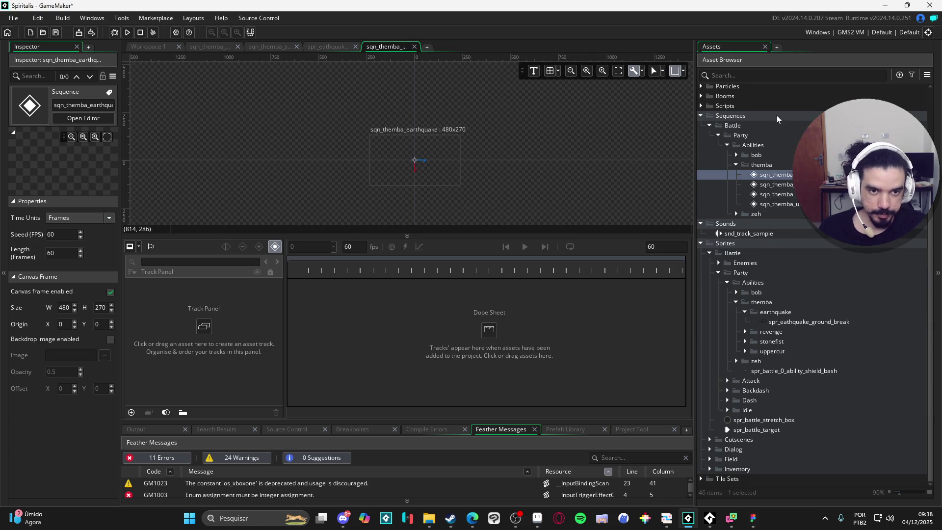
Search assets for 'ref' and inspect the reference sprites, then clear the search.
click(770, 76)
text(ref)
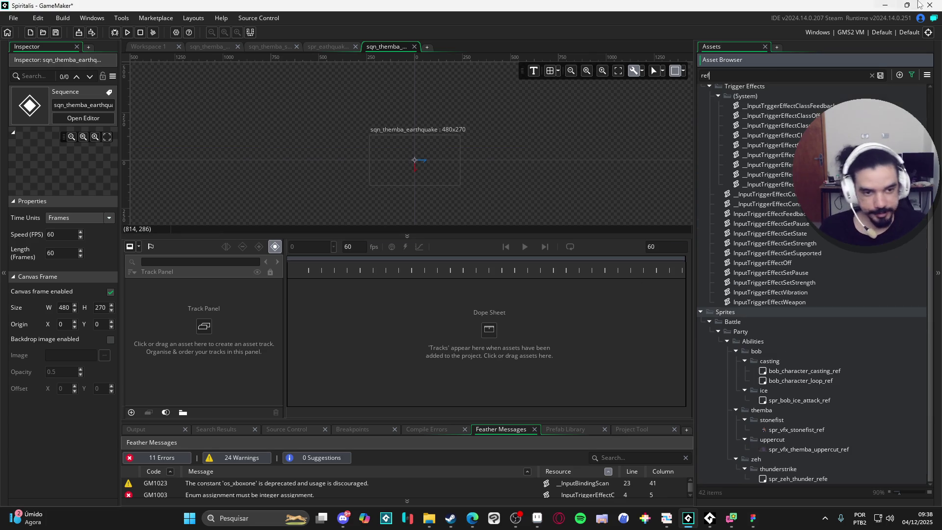
click(792, 401)
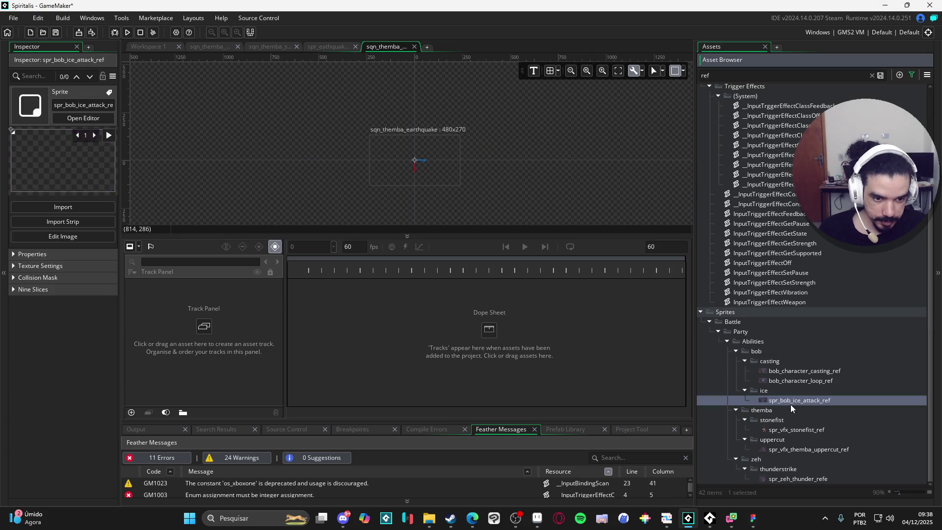
click(804, 449)
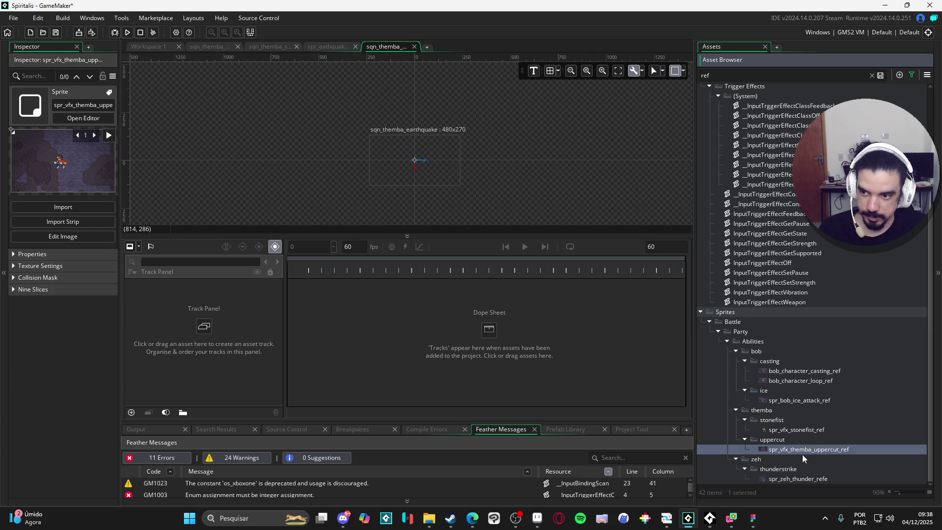
click(803, 478)
click(812, 448)
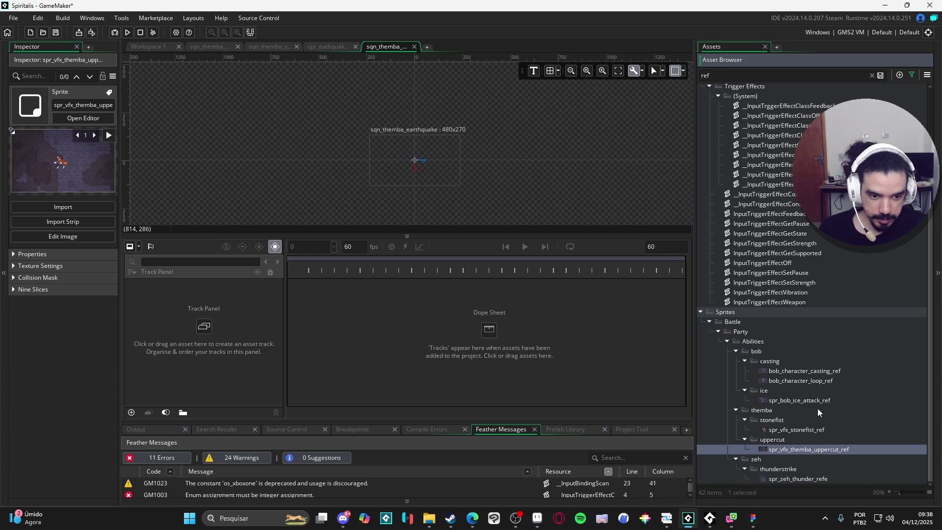
click(820, 400)
click(820, 384)
click(820, 365)
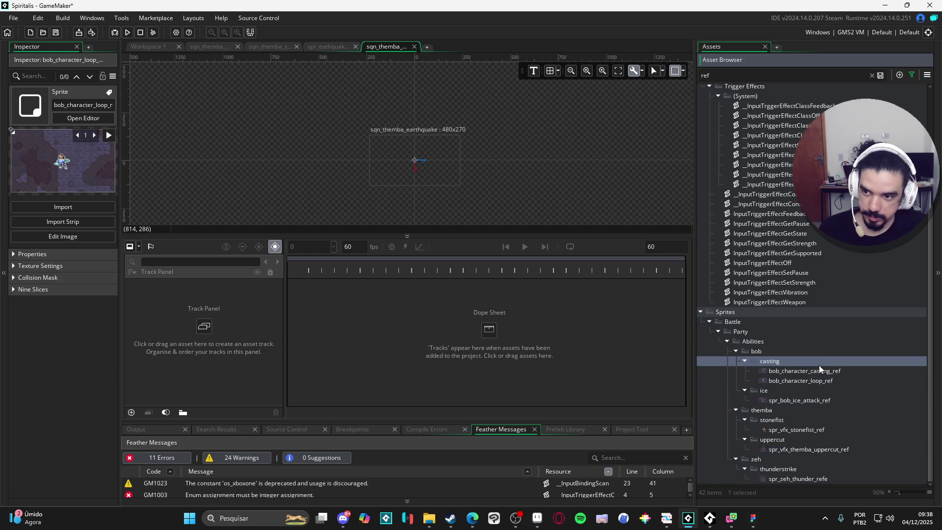
click(871, 75)
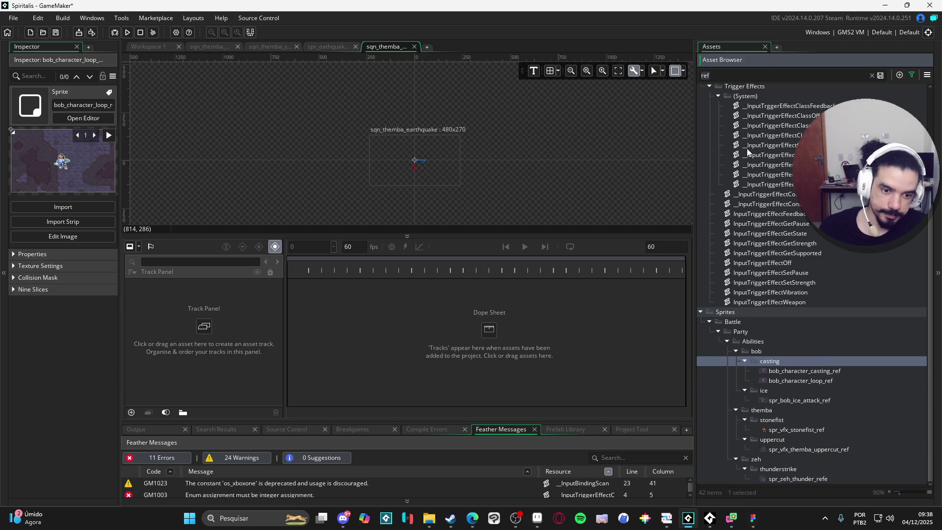
Review the stonefist and uppercut sequences, then open sqn_themba_earthquake.
click(813, 234)
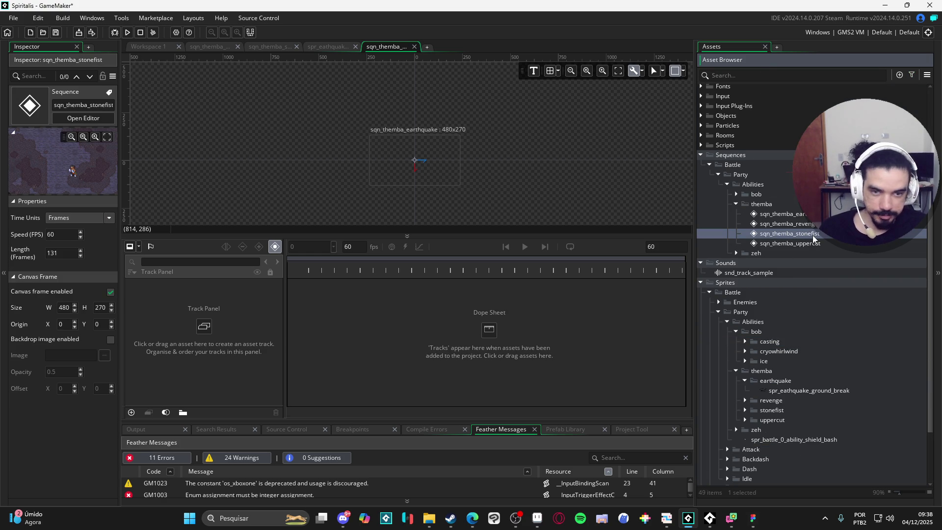
double_click(812, 235)
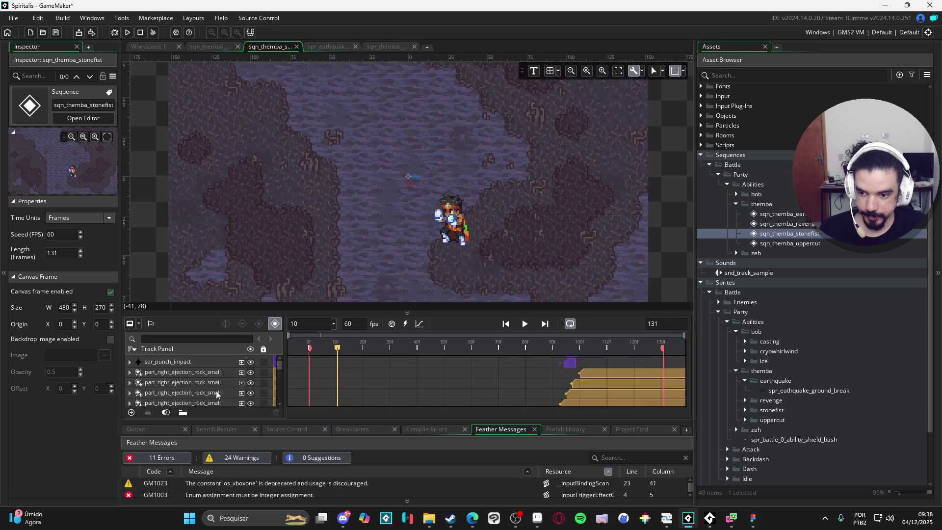
click(187, 402)
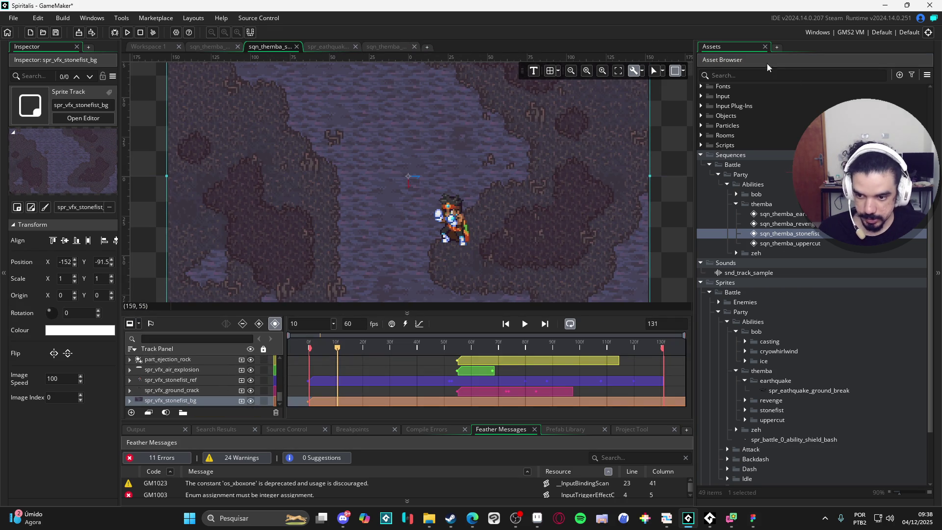
double_click(803, 244)
key(space)
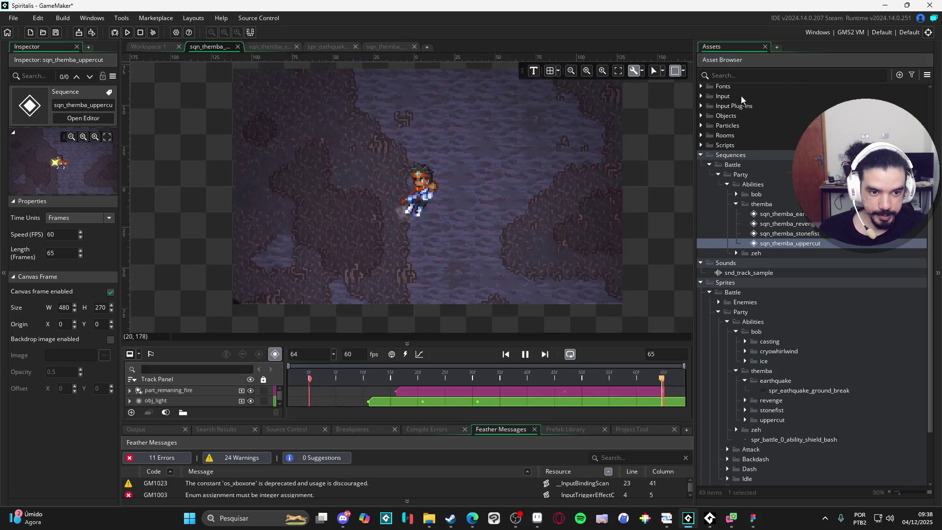
double_click(783, 214)
click(744, 75)
Search 'stonefist' and add spr_vfx_stonefist_bg as a track in sqn_themba_earthquake.
text(stonefist)
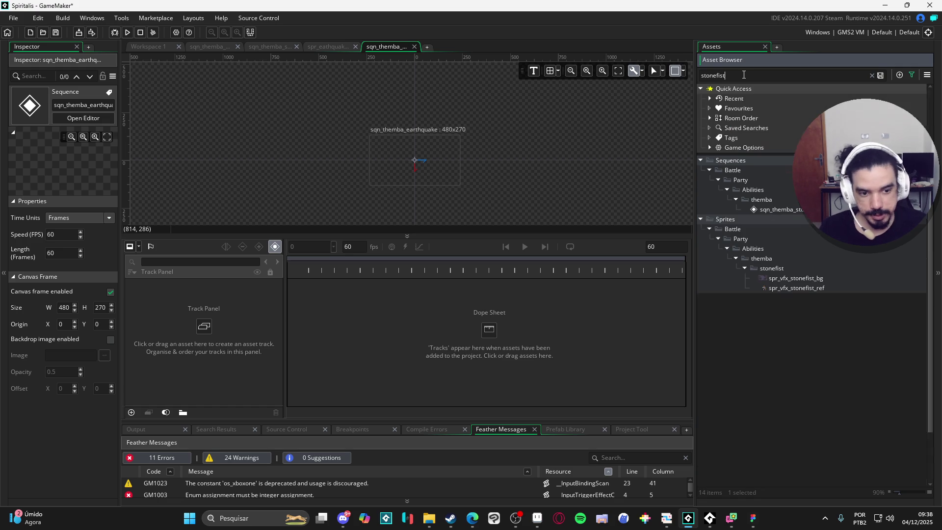
click(826, 279)
mouse_move(826, 280)
mouse_down()
mouse_move(286, 370)
mouse_move(364, 319)
mouse_up()
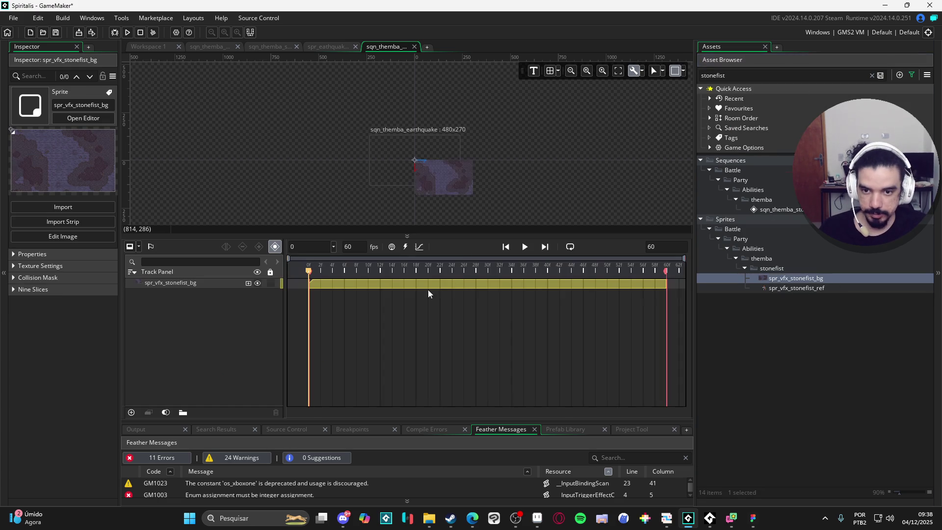
scroll(413, 190, up, 2)
scroll(413, 190, up, 1)
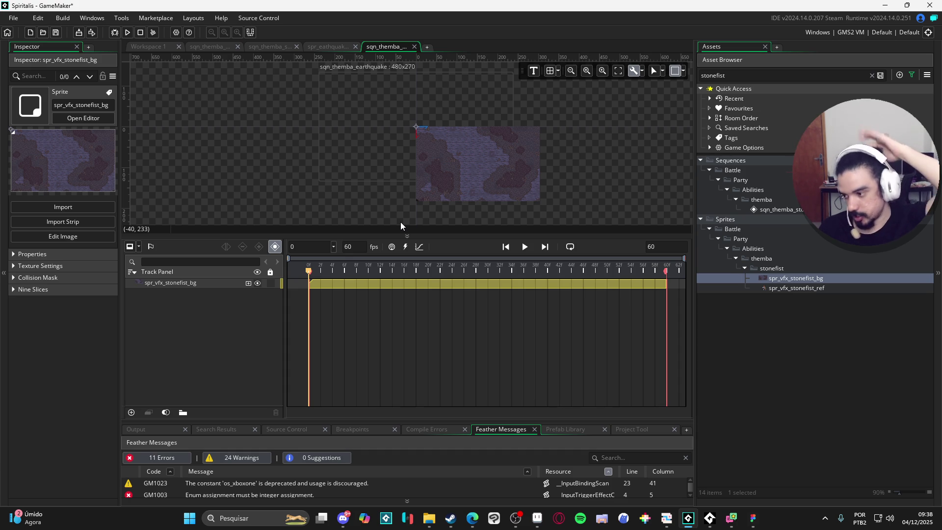
drag(421, 236, 420, 334)
Move the background sprite to -152, -91.5 to cover the 480×270 frame, scrubbing the 60-frame track.
click(460, 172)
mouse_move(461, 172)
mouse_down()
mouse_move(505, 220)
mouse_move(455, 202)
mouse_move(464, 202)
mouse_up()
scroll(505, 219, up, 3)
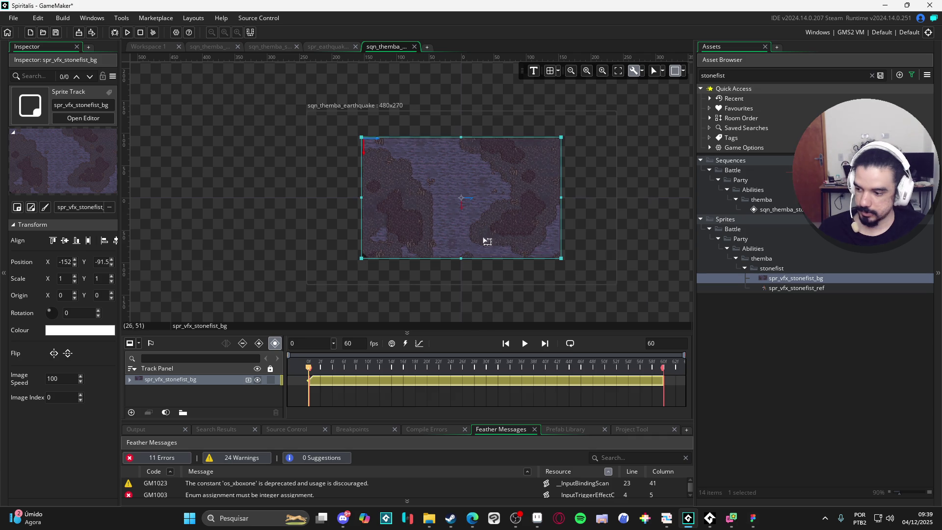
click(532, 279)
click(489, 381)
mouse_move(381, 364)
mouse_down()
mouse_move(314, 355)
mouse_move(672, 367)
mouse_move(315, 363)
mouse_move(662, 366)
mouse_up()
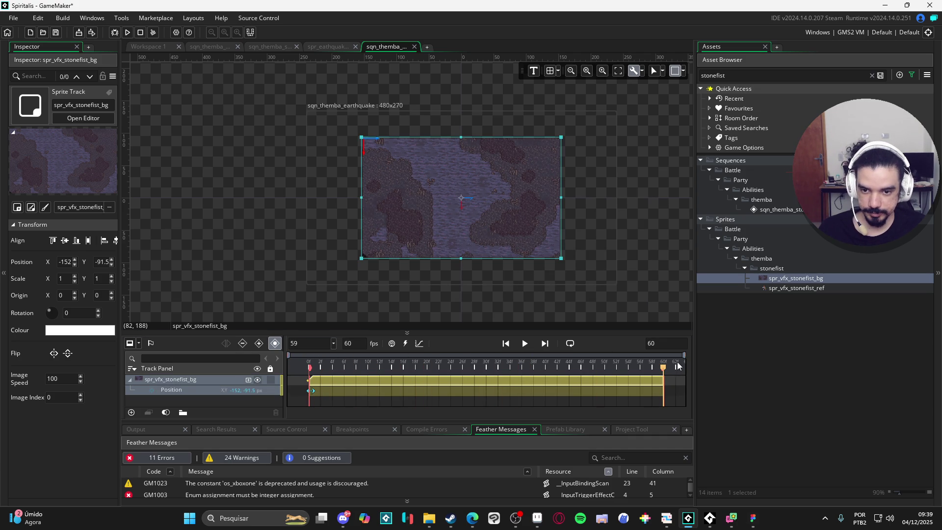
click(586, 282)
click(130, 379)
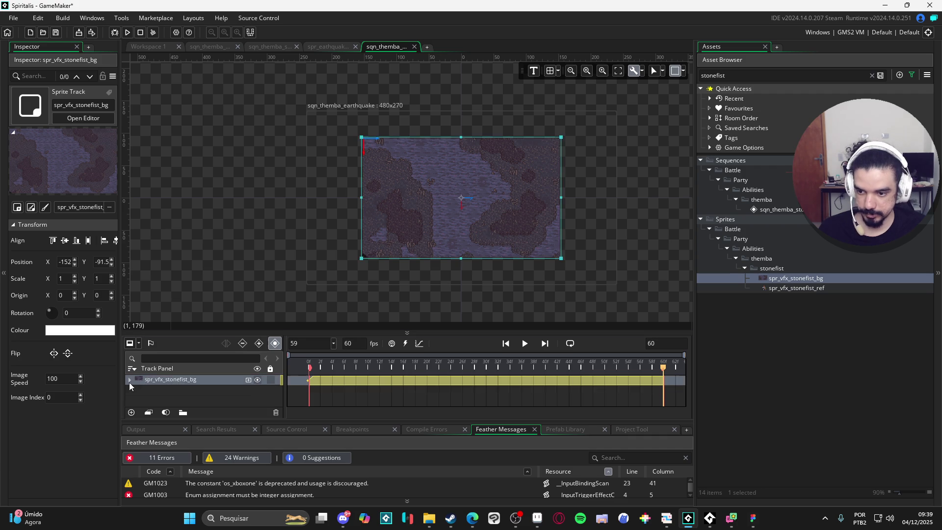
drag(522, 309, 573, 245)
click(589, 255)
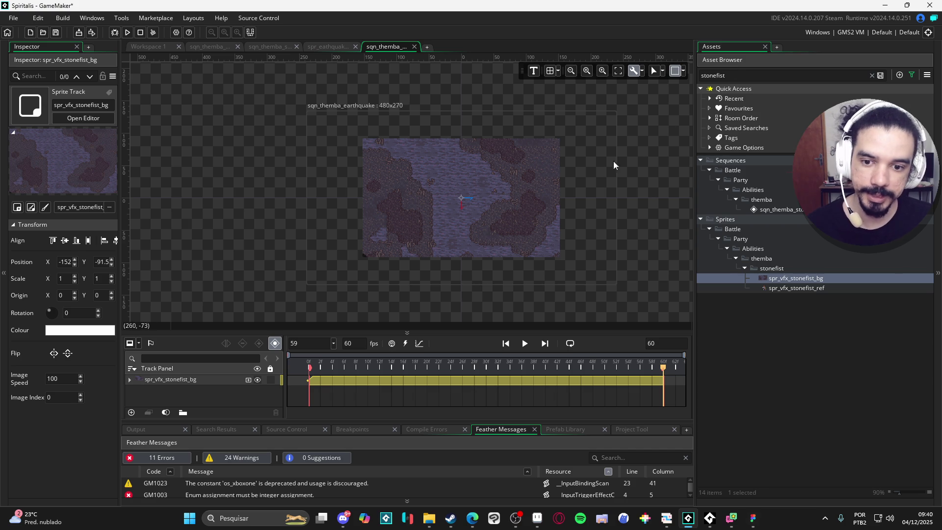
drag(441, 420, 437, 448)
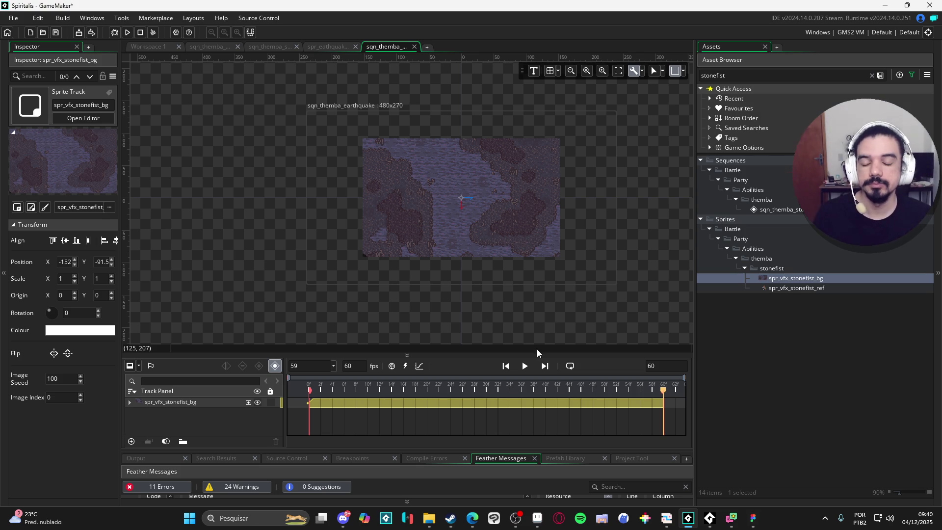
click(448, 222)
drag(487, 234, 486, 235)
click(524, 316)
scroll(496, 296, up, 2)
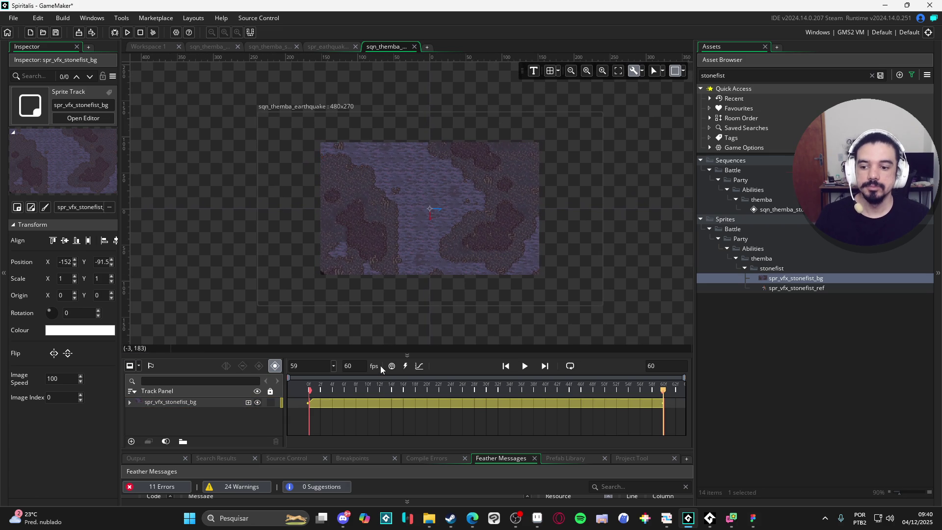
scroll(526, 271, up, 2)
scroll(452, 314, up, 3)
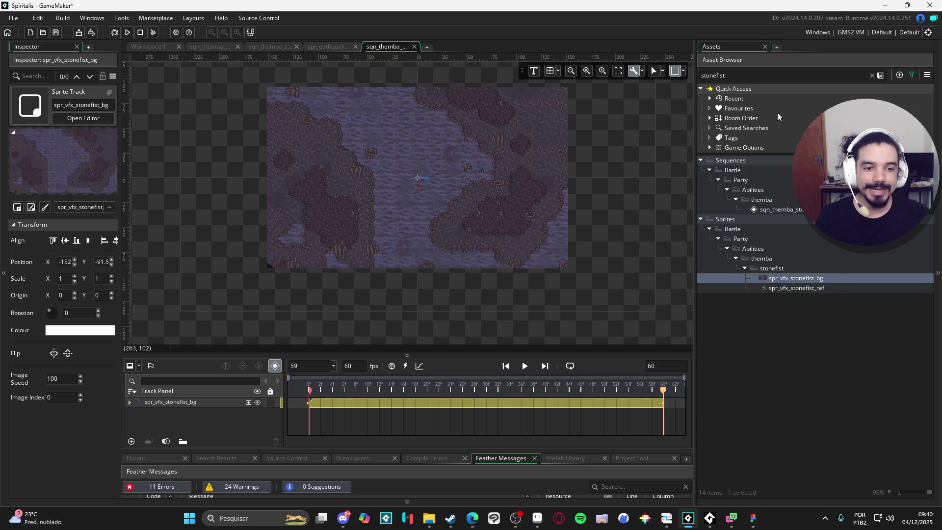
click(872, 75)
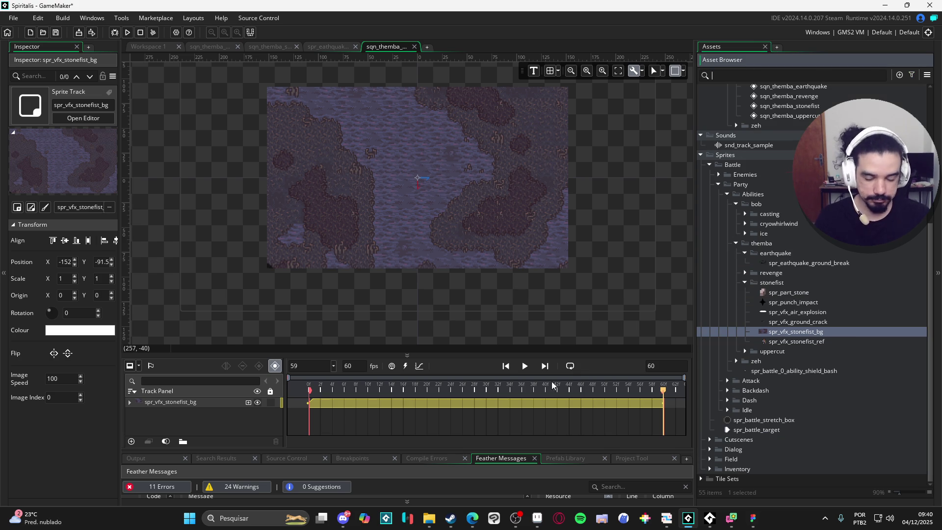
Set the sequence length to 120 and stretch the spr_vfx_stonefist_bg clip to frame 120.
double_click(655, 365)
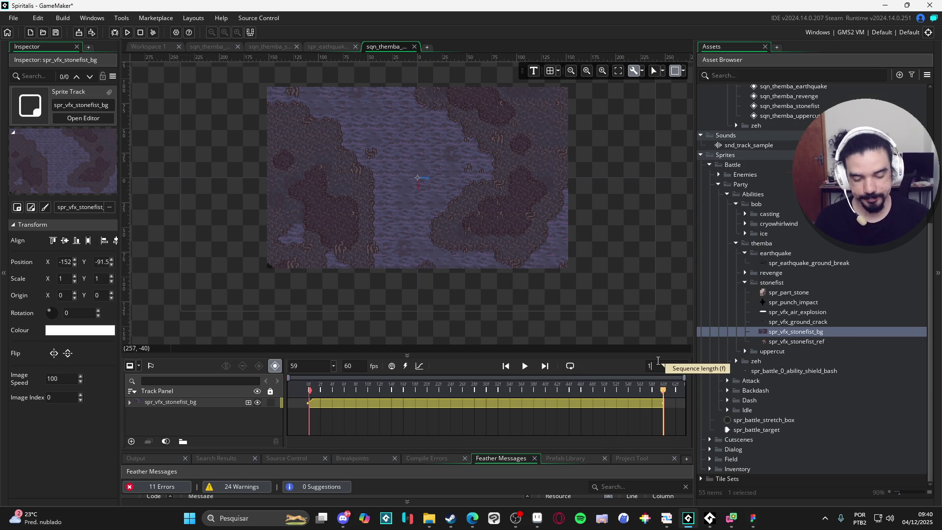
text(120)
click(484, 403)
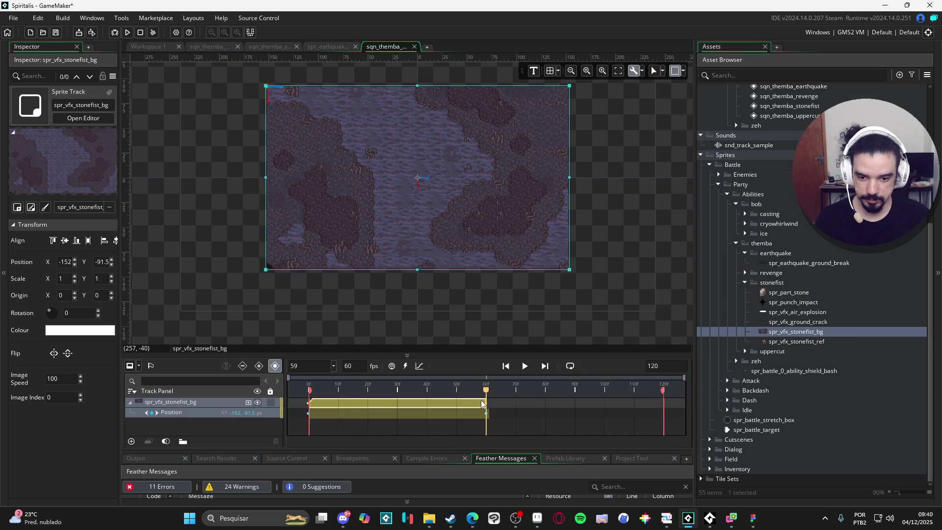
drag(486, 403, 664, 403)
Preview the sequence, collapse the background track, and switch to the earthquake sprite in Aseprite.
key(space)
key(Home)
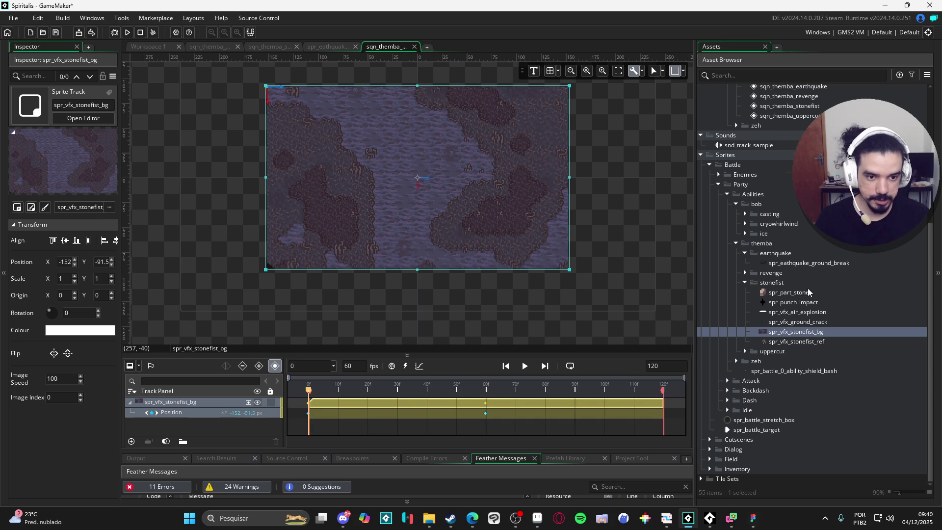
click(818, 263)
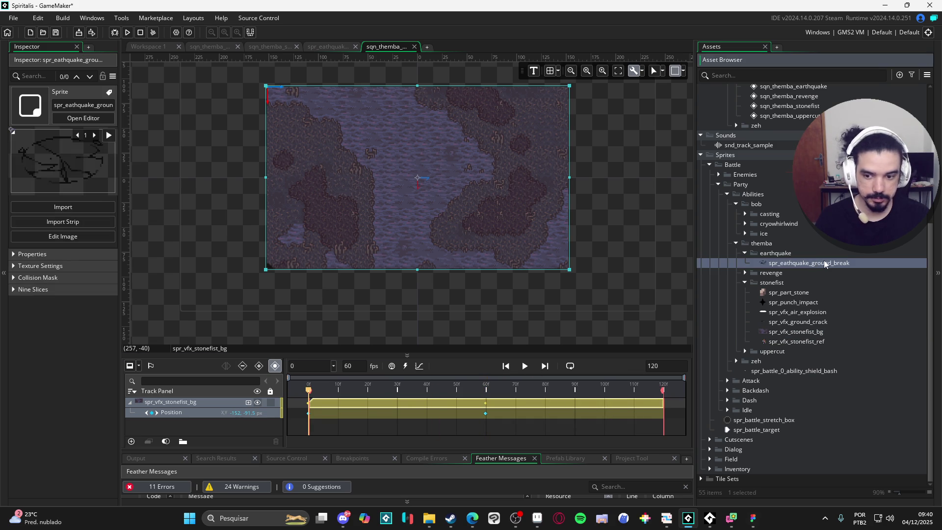
click(131, 403)
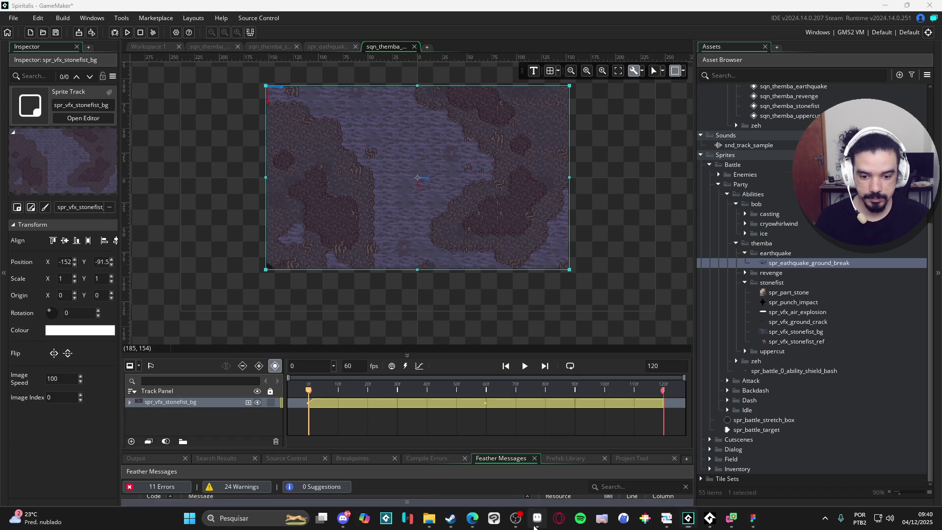
click(537, 517)
drag(753, 351, 785, 368)
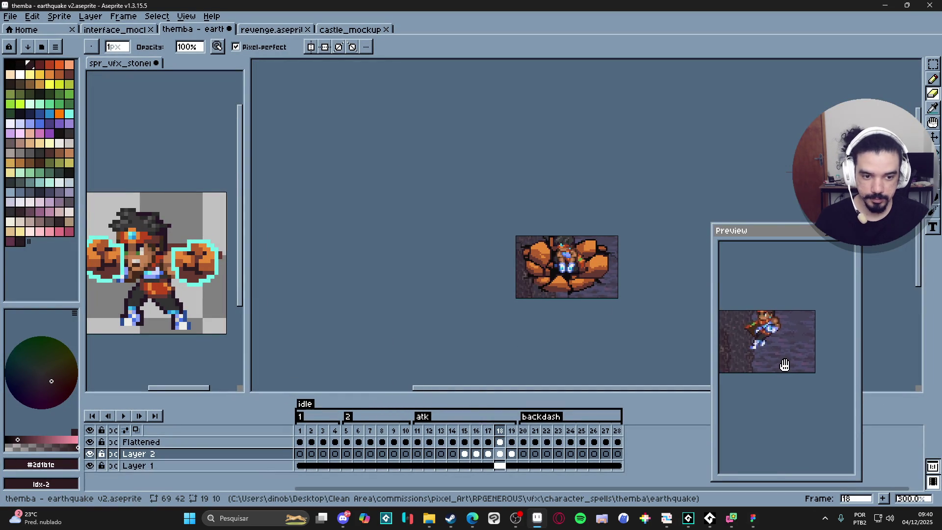
drag(543, 187, 529, 187)
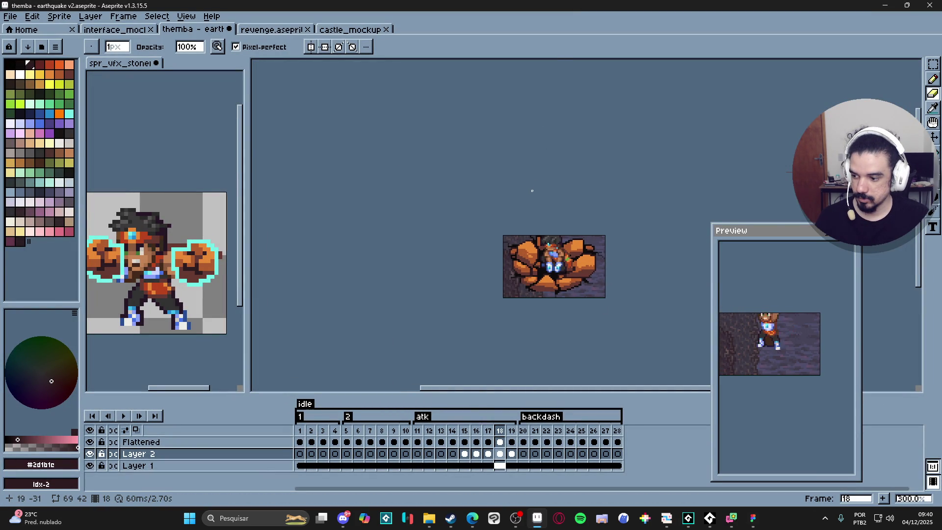
key(ctrl+z)
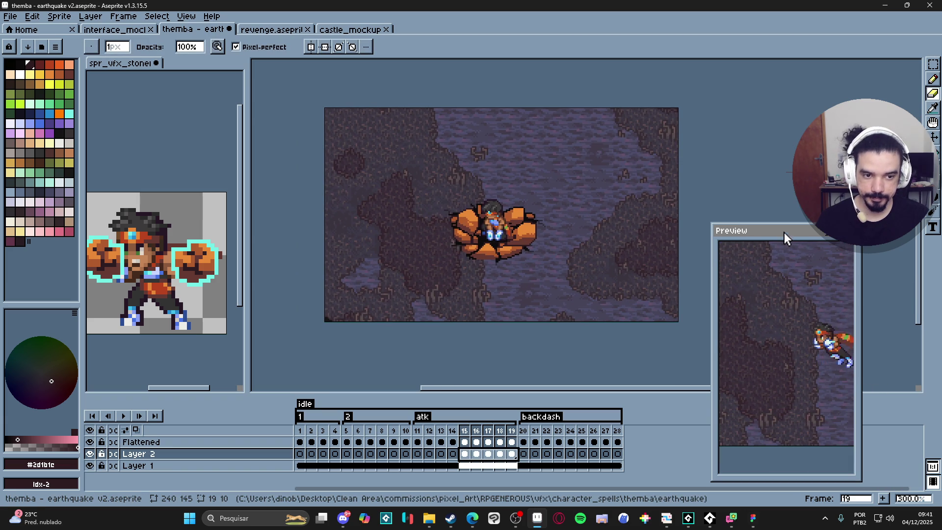
drag(785, 232, 836, 82)
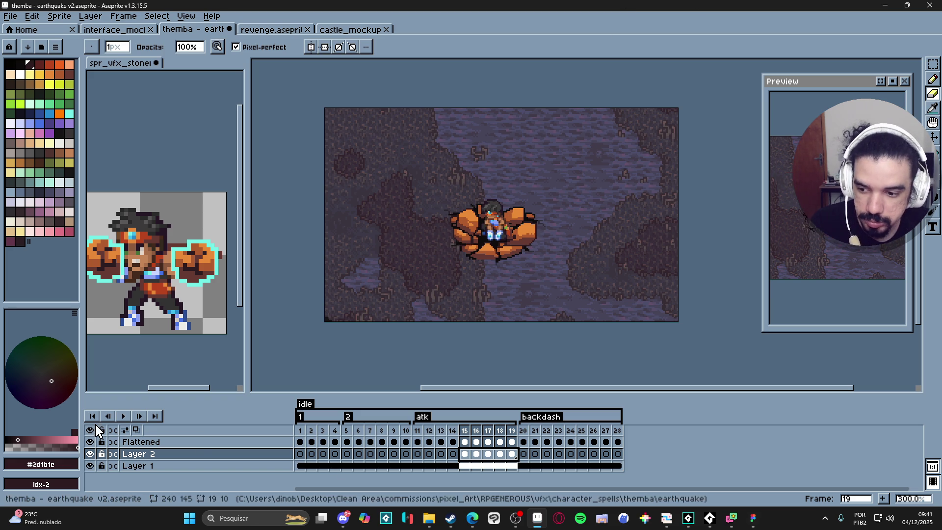
click(124, 417)
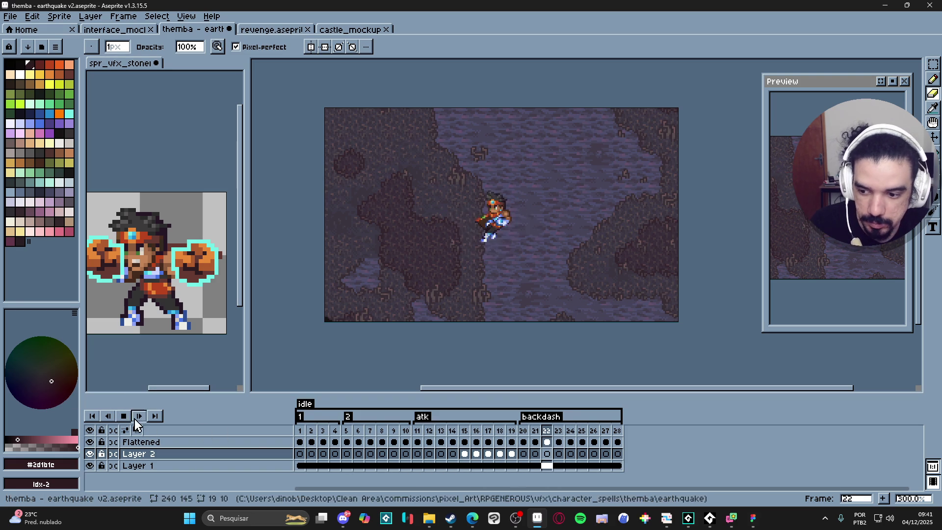
key(Return)
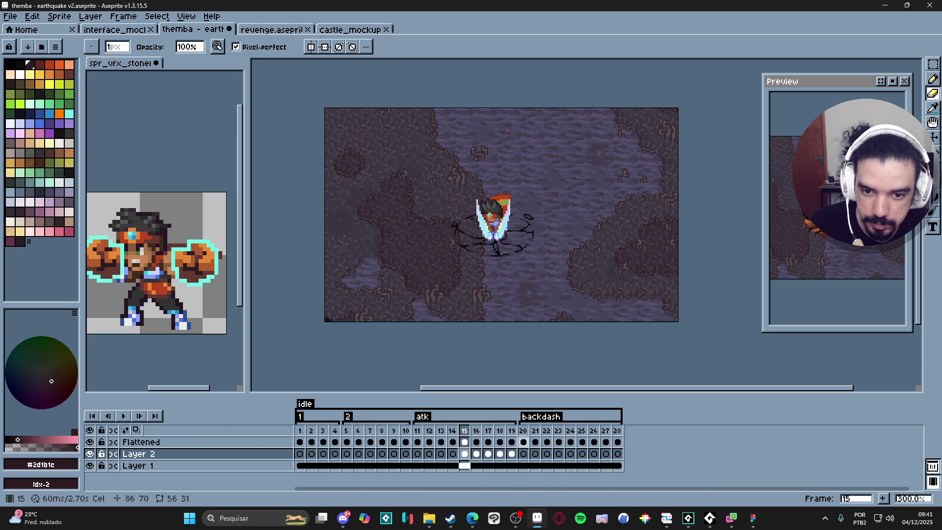
key(Right)
key(Right)
key(Right)
key(Right)
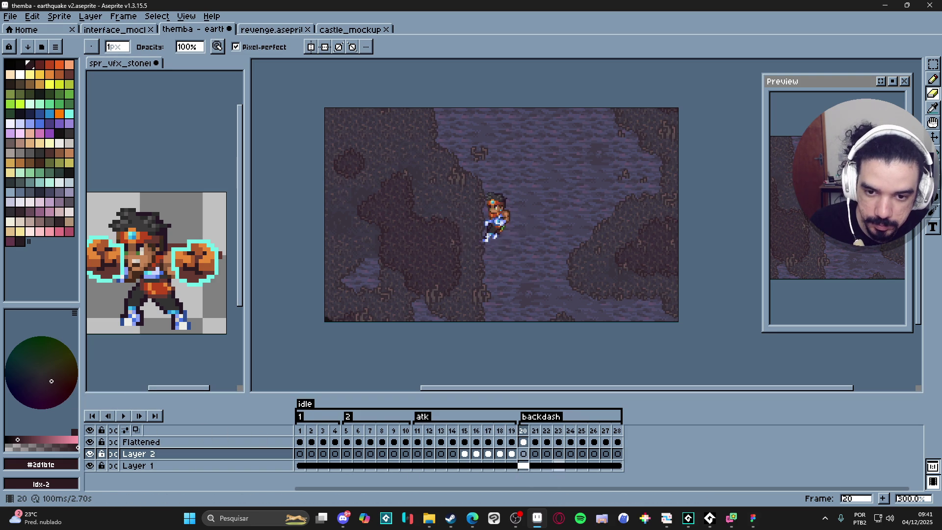
key(Left)
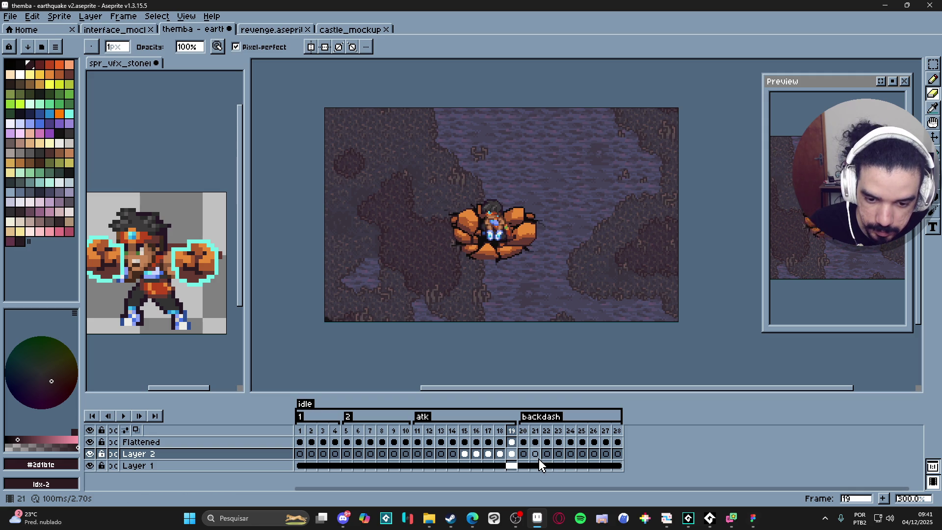
key(Right)
key(Right)
key(Right)
key(Right)
key(Right)
key(Right)
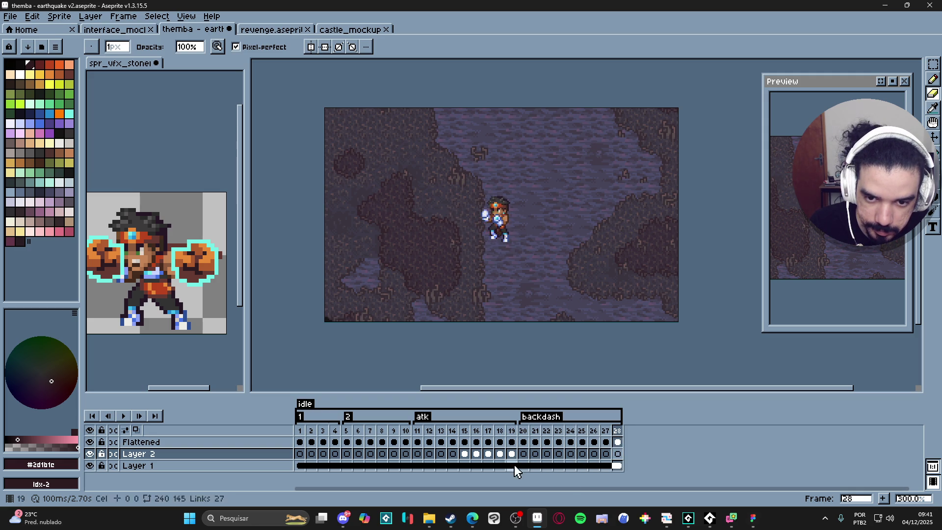
key(Right)
key(Right)
key(Right)
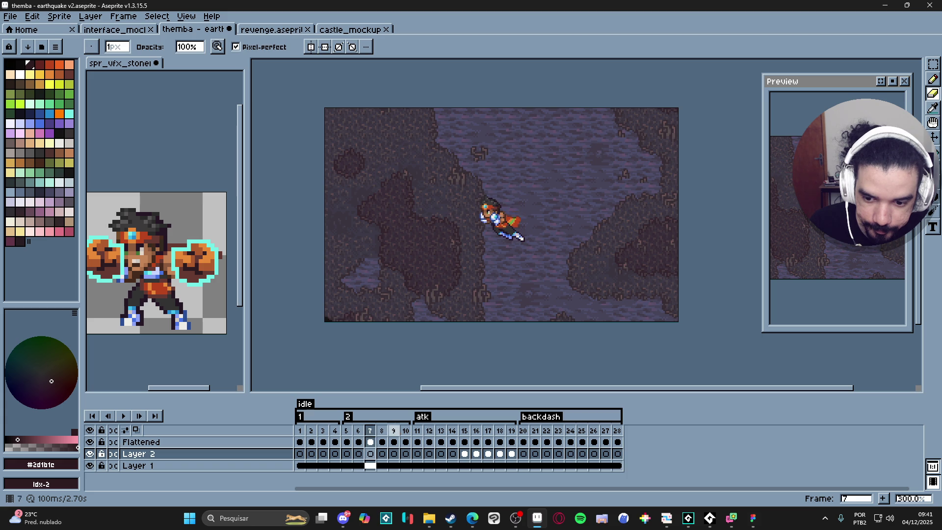
key(Home)
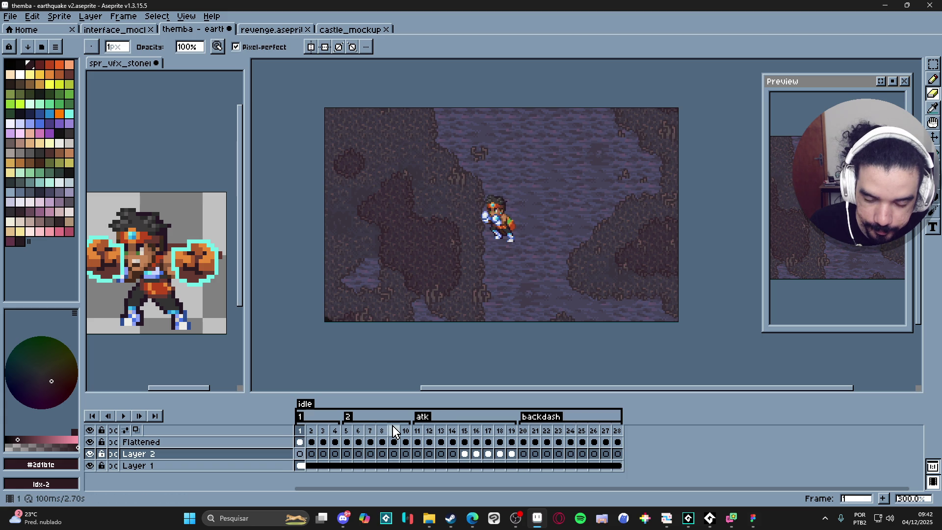
key(Right)
key(Right)
key(Right)
key(Right)
key(Right)
key(Right)
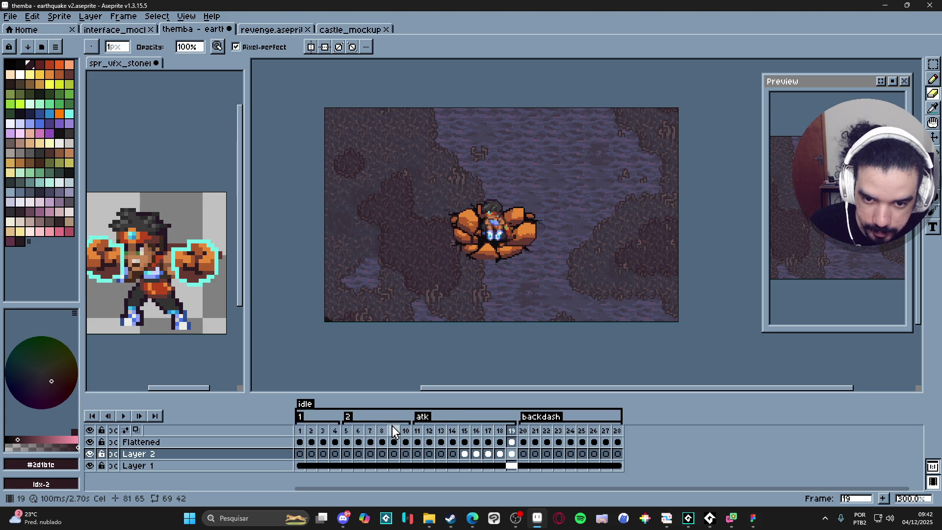
key(Right)
key(Right)
key(Right)
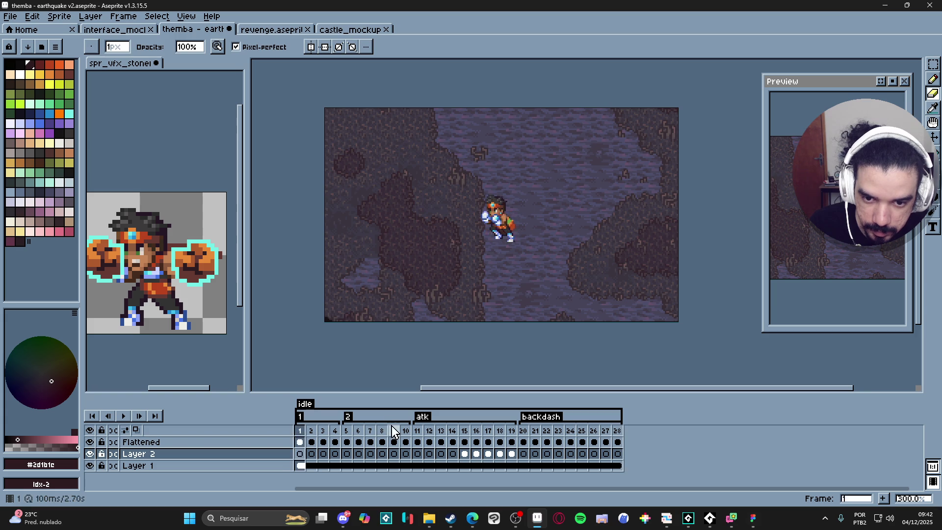
key(Right)
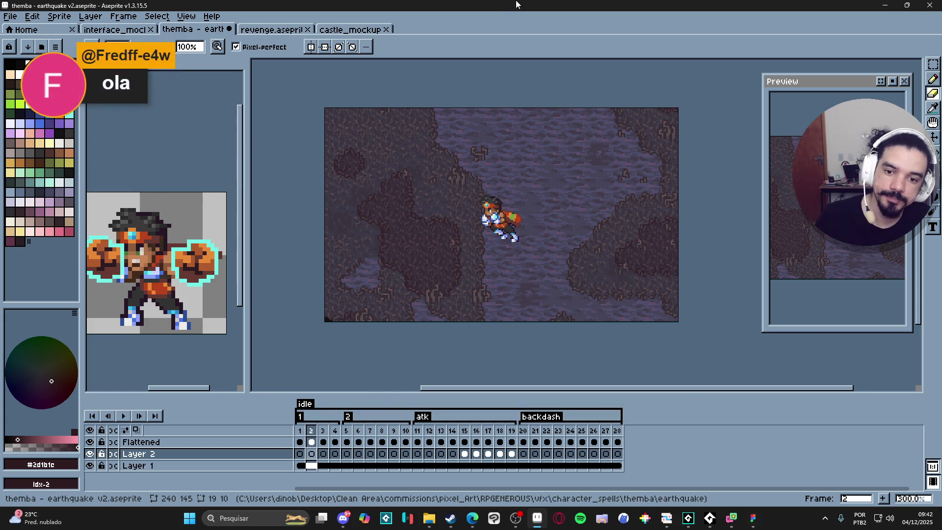
click(89, 465)
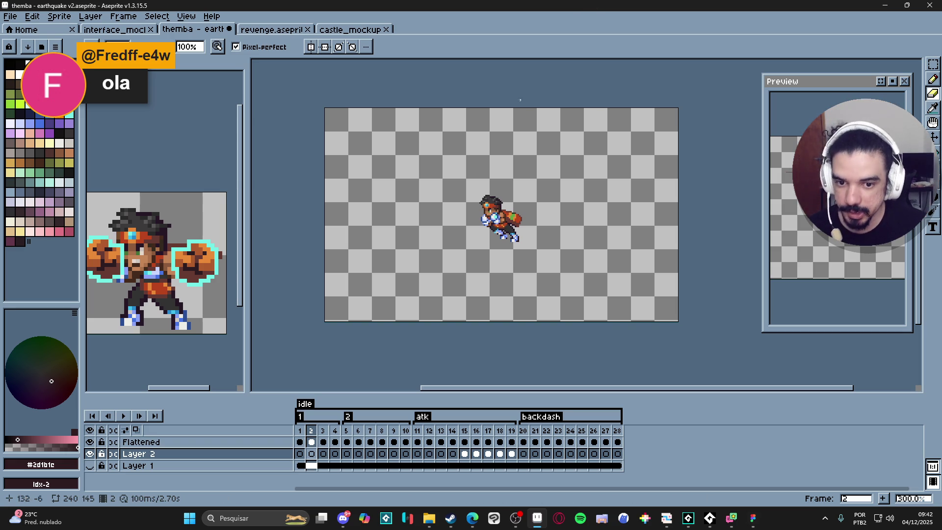
Hide the cave background layer and start Save As with the file type list shown.
drag(535, 156, 524, 175)
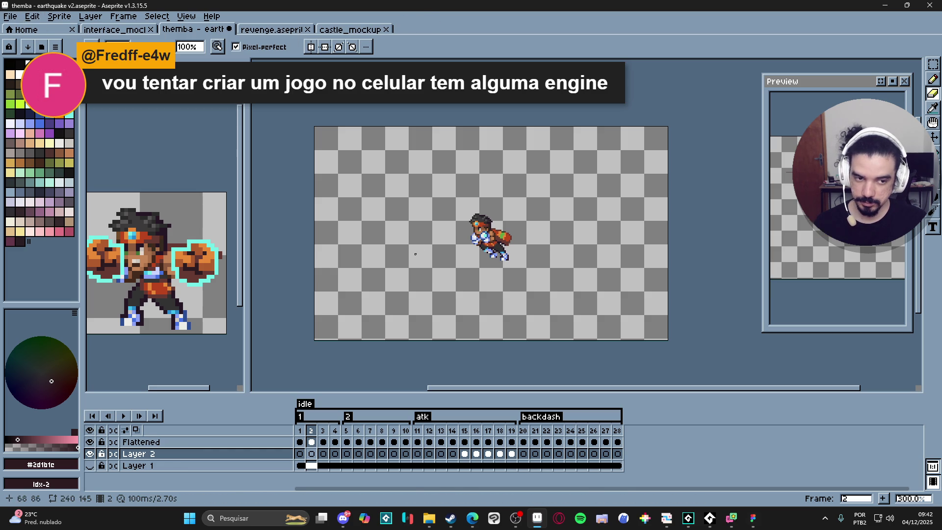
click(10, 17)
click(20, 77)
click(401, 407)
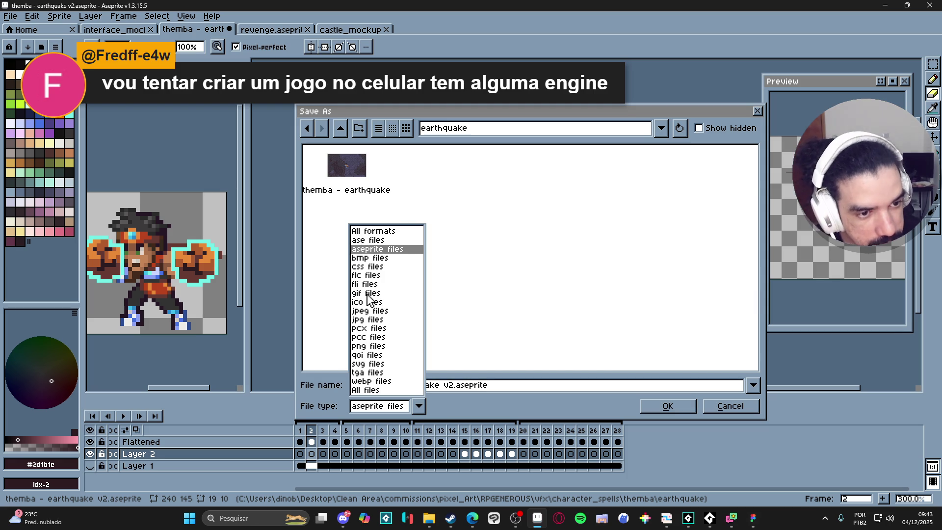
Cancel the save, hide Layer 2, and make the stonefist reference GIF the active sprite.
click(730, 405)
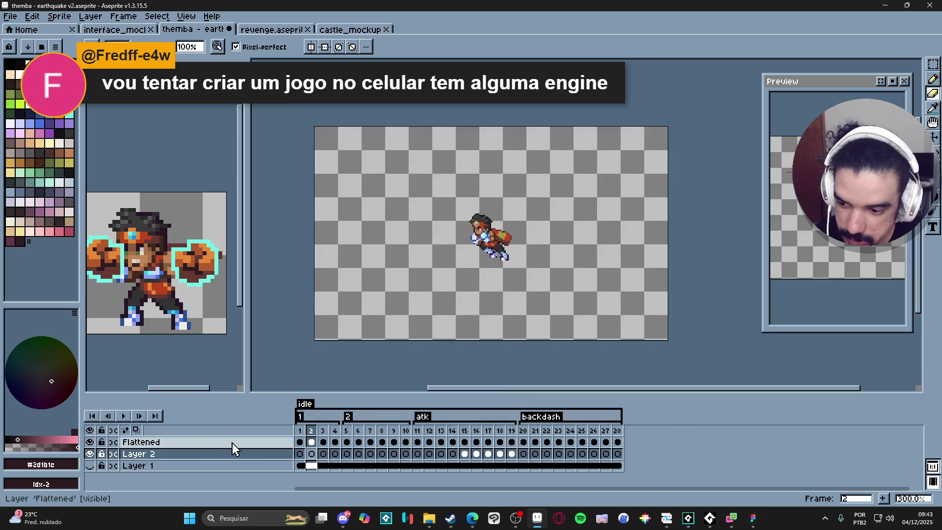
click(89, 444)
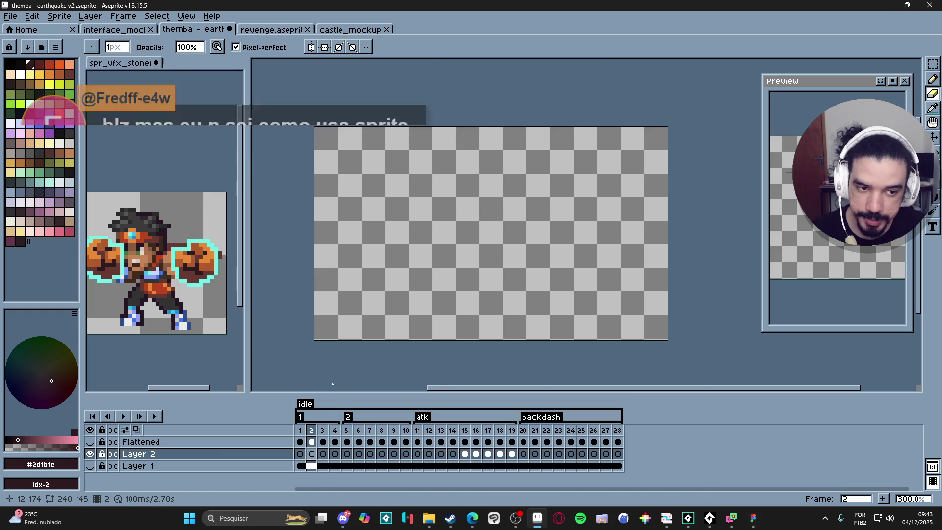
click(89, 441)
click(90, 454)
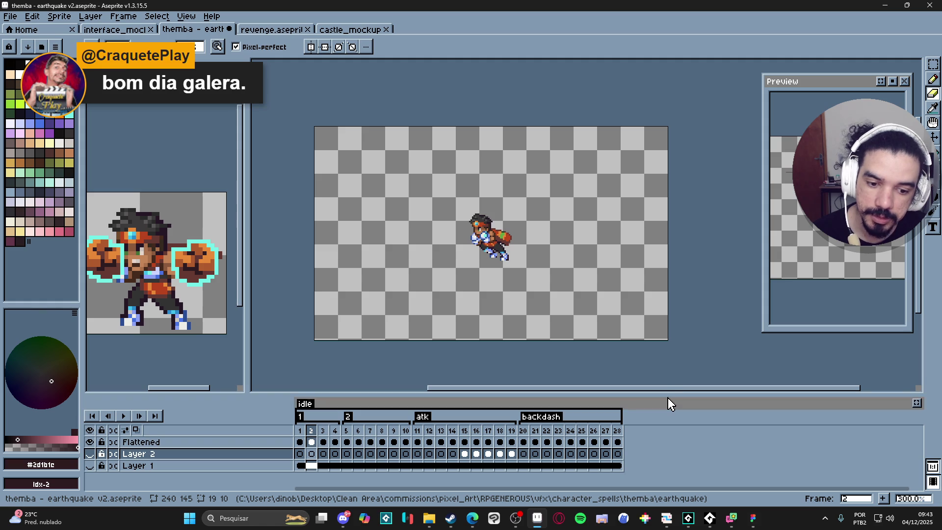
mouse_move(180, 306)
mouse_down()
mouse_move(172, 293)
mouse_move(194, 325)
mouse_up()
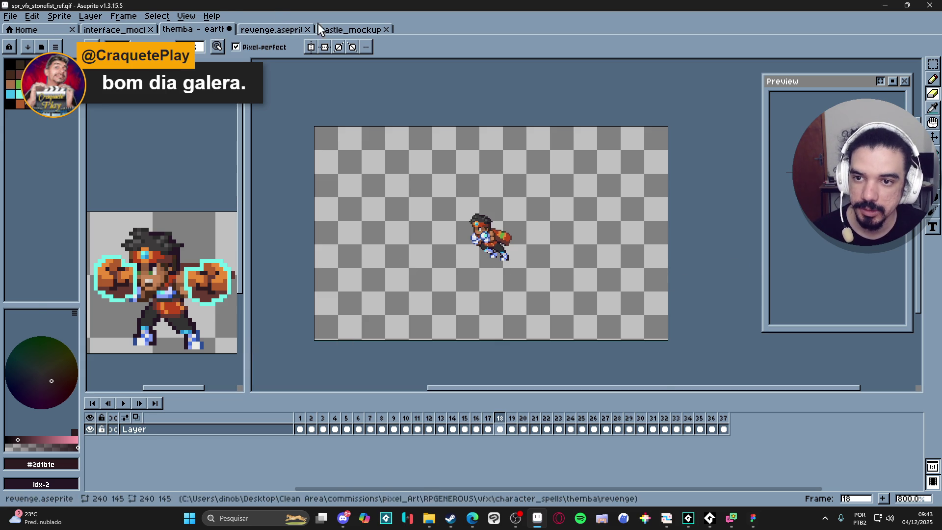
Look over the castle_mockup and revenge files, then return to themba - earthquake v2.
click(340, 25)
click(272, 29)
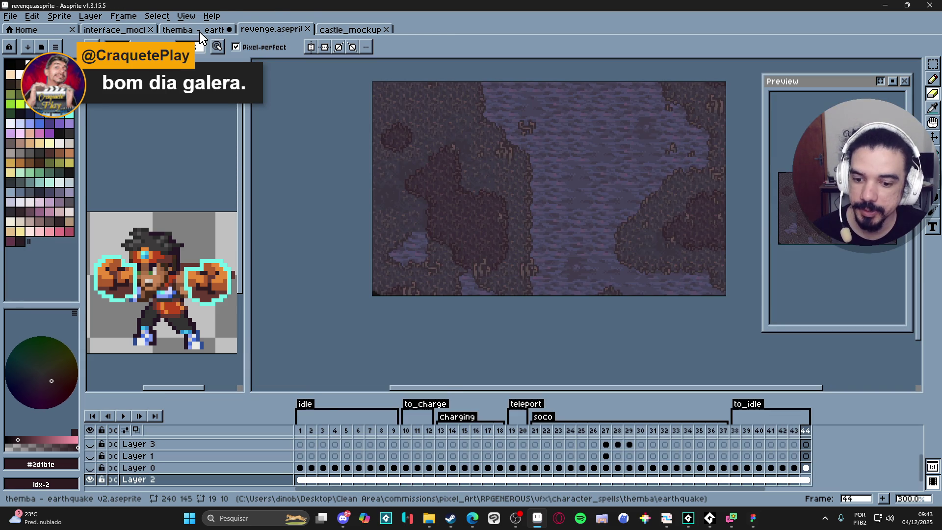
click(199, 32)
drag(471, 179, 477, 185)
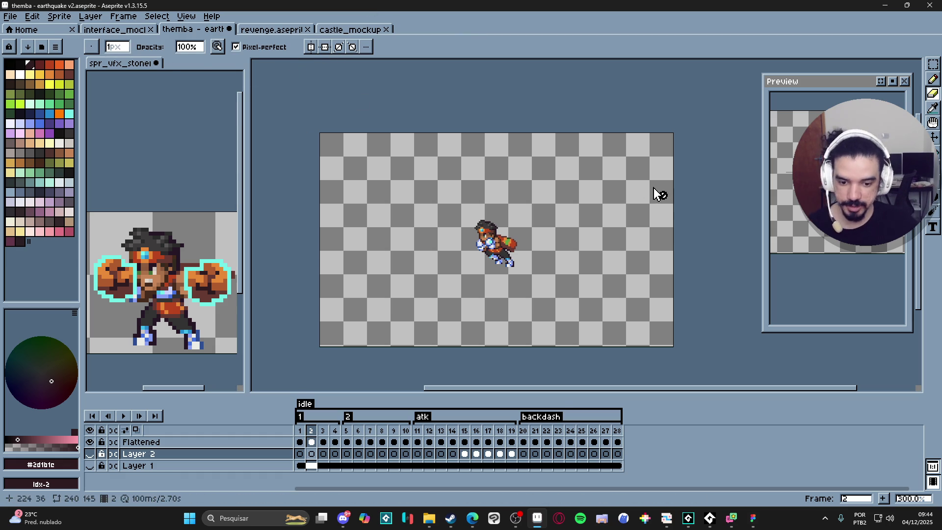
Switch from Aseprite to the Spiritalis design file in Figma.
click(513, 526)
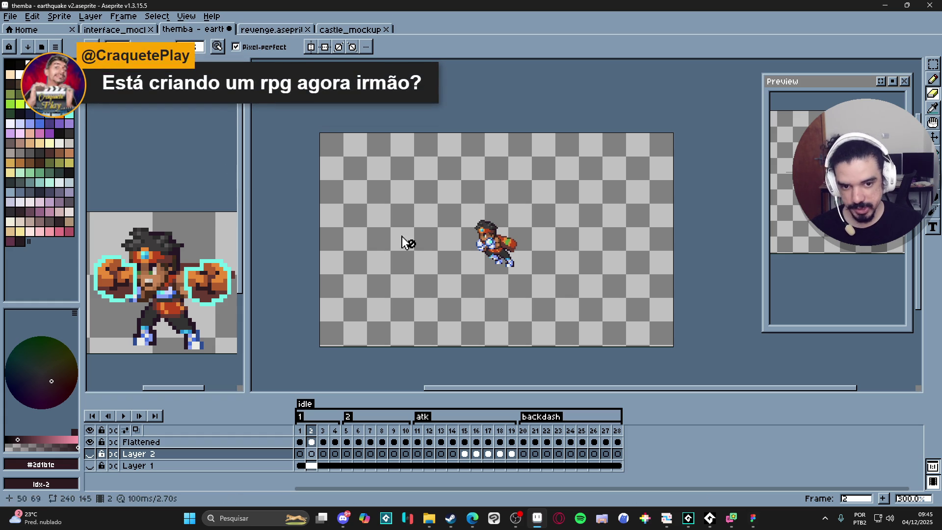
click(753, 518)
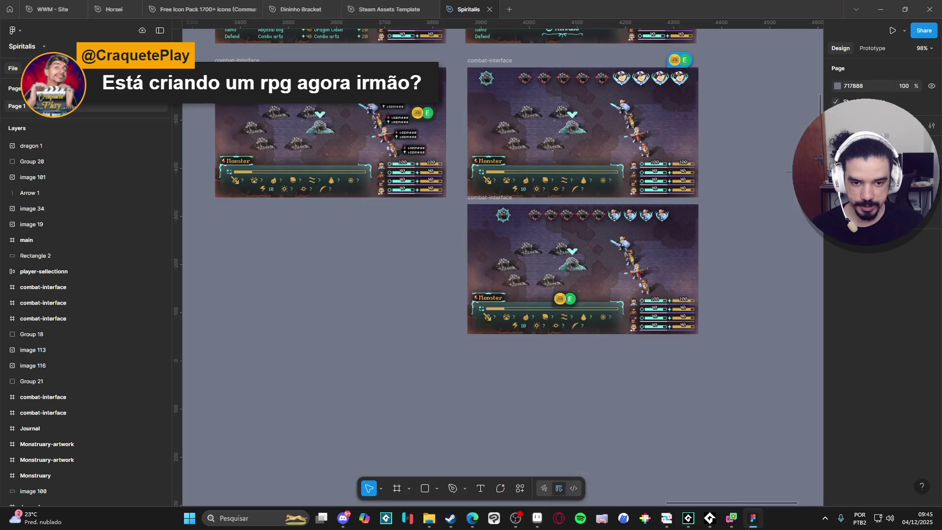
Zoom around the Spiritalis combat-interface mockups, then bring up the audio player console.
scroll(590, 285, up, 3)
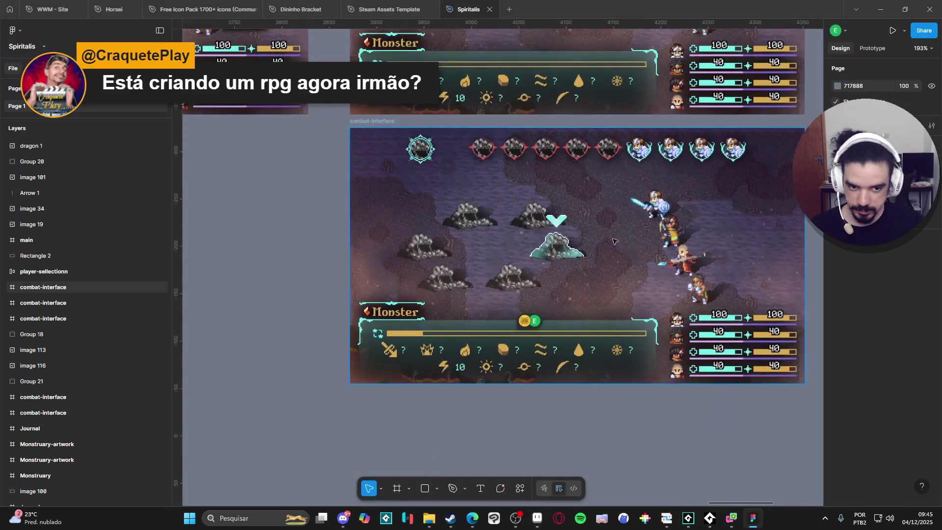
scroll(564, 265, up, 10)
scroll(536, 245, down, 8)
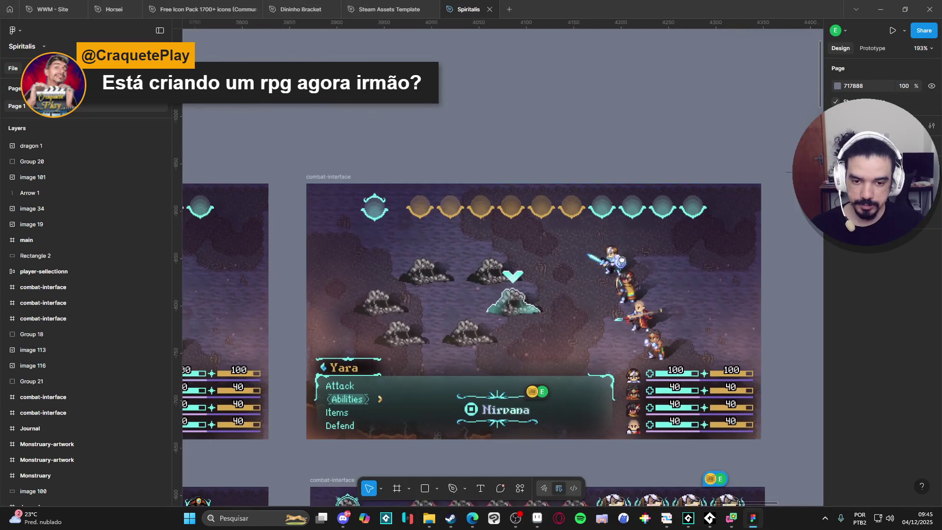
scroll(494, 225, up, 10)
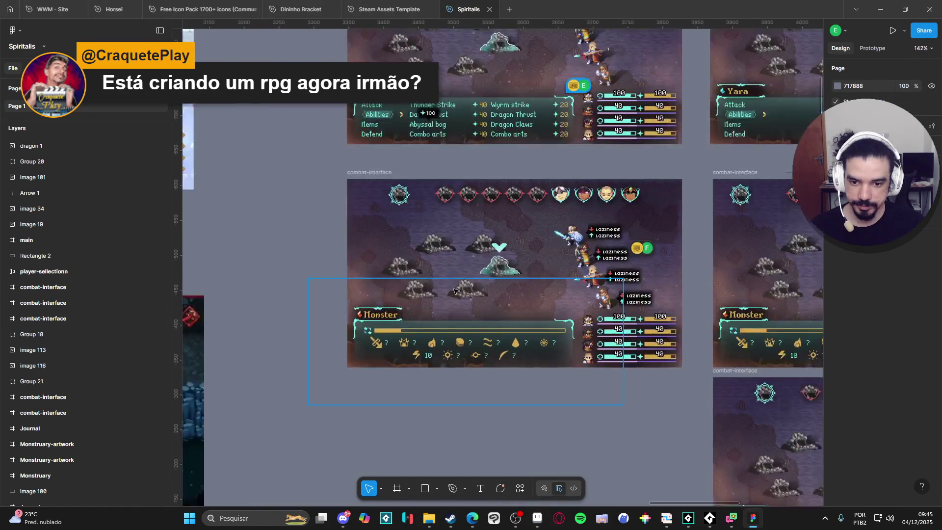
scroll(567, 298, down, 2)
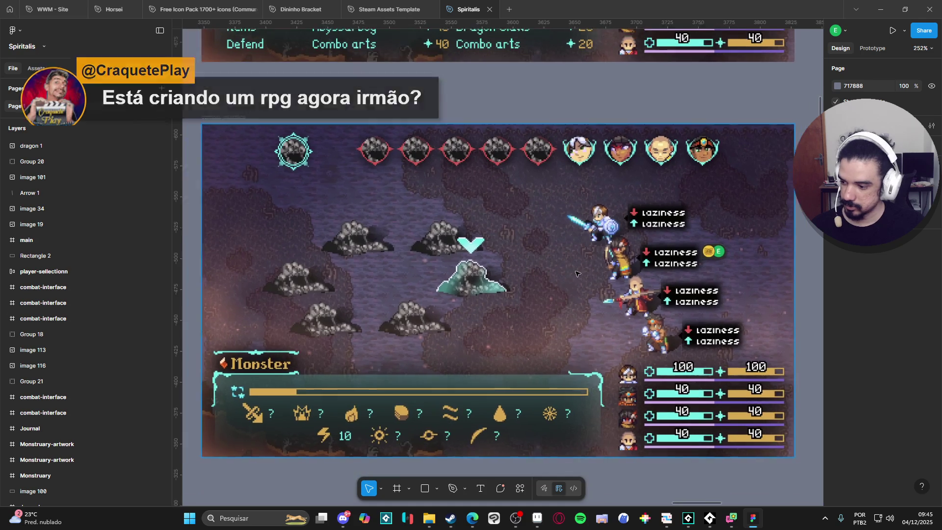
scroll(536, 315, down, 1)
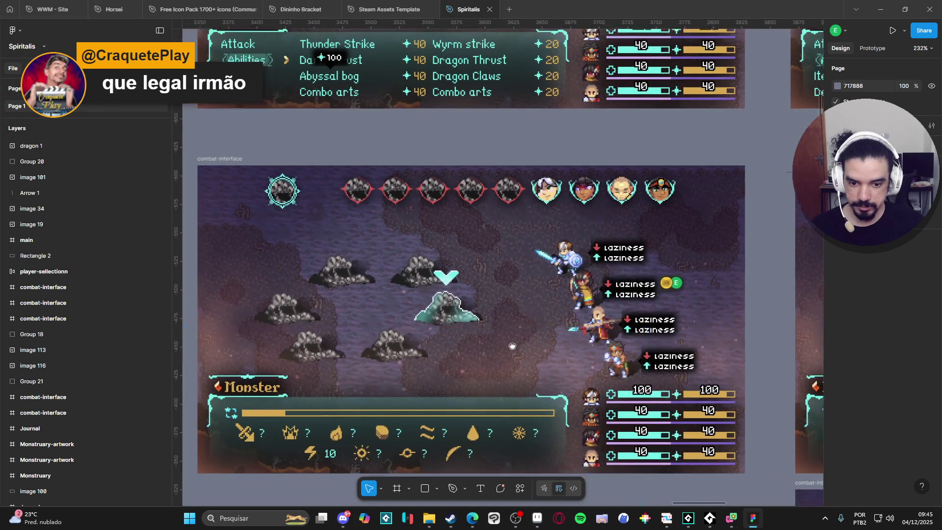
scroll(562, 261, up, 5)
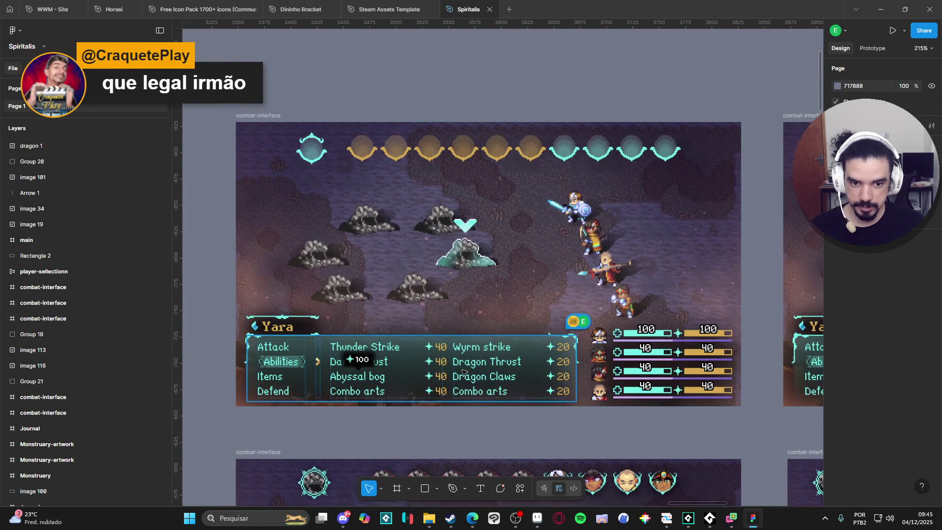
scroll(583, 343, up, 2)
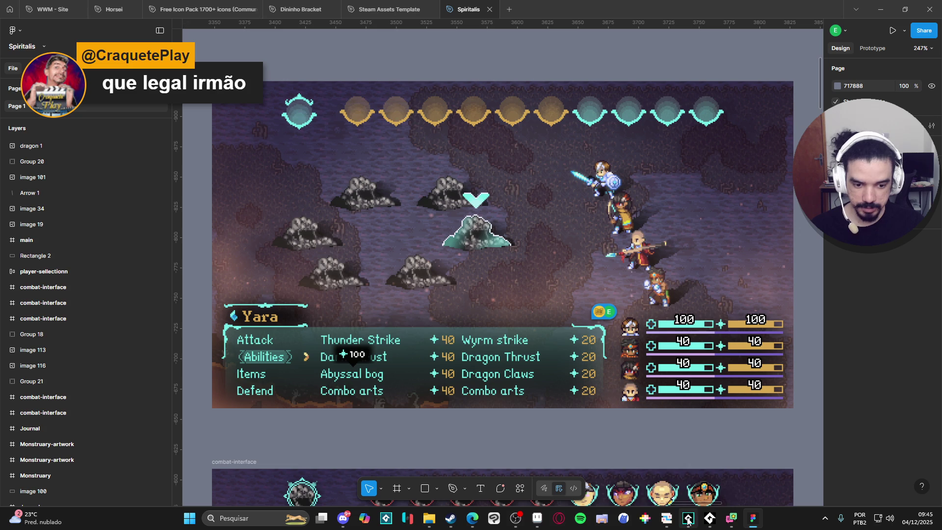
click(711, 525)
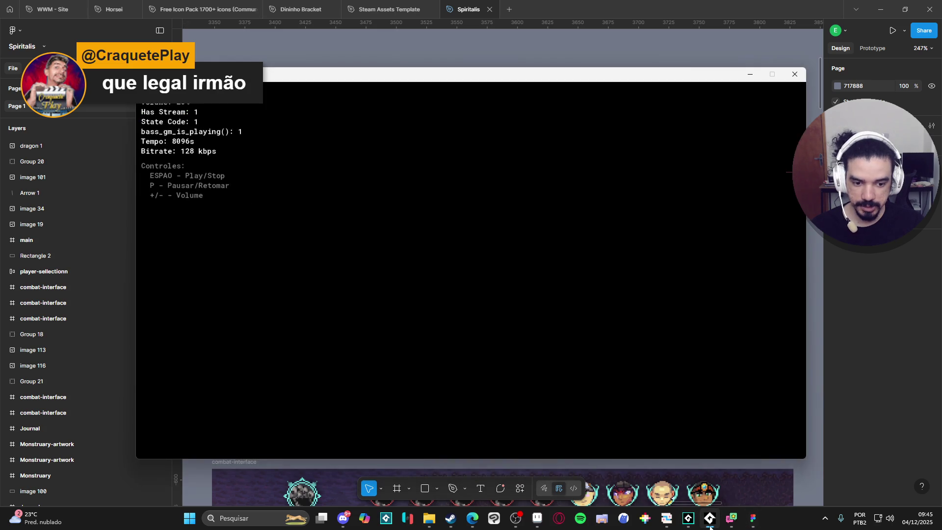
Check the stonefist_bg sequence in GameMaker, then return to the Aseprite earthquake file.
click(688, 518)
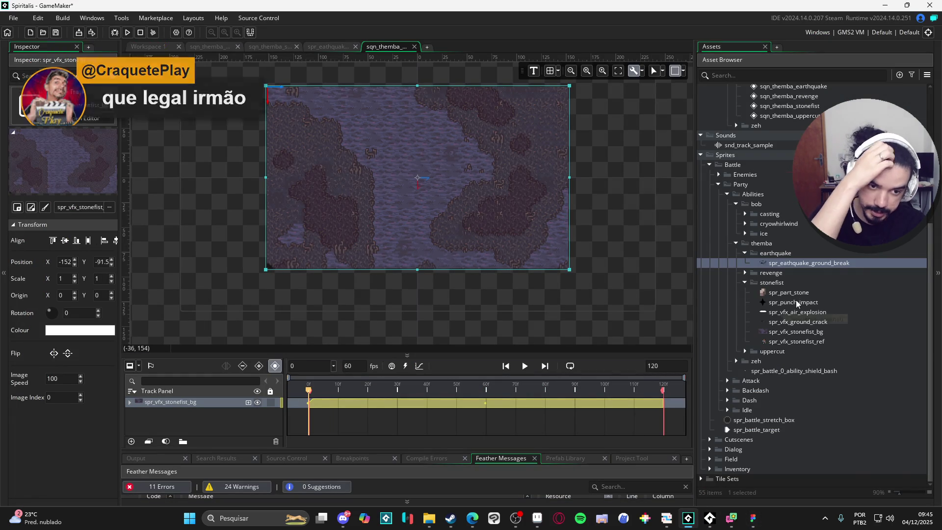
click(537, 518)
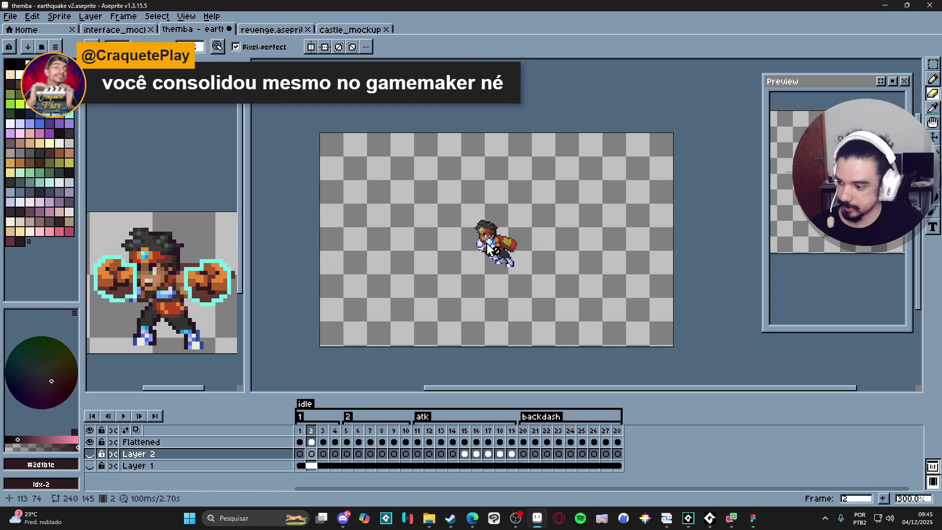
Trim the canvas tight around the earthquake sprite.
drag(488, 248, 484, 252)
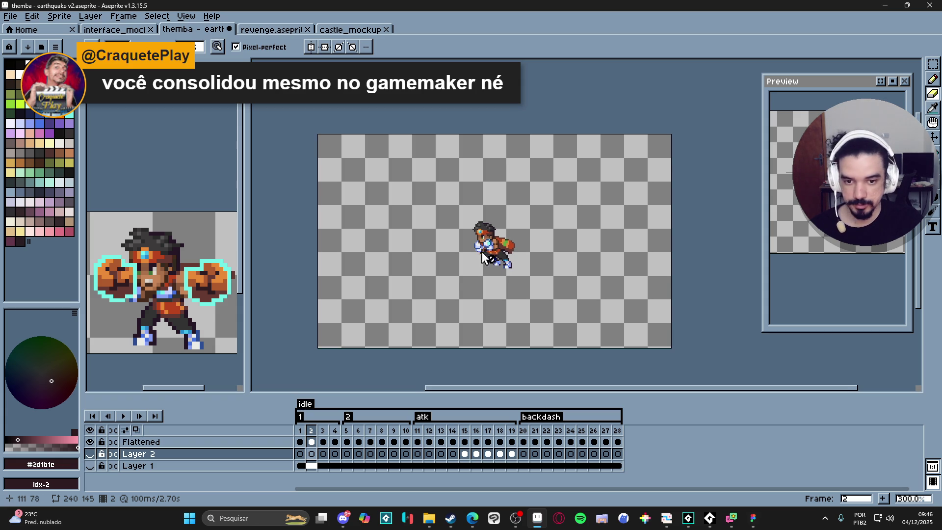
click(60, 16)
click(69, 118)
Save the animation as a GIF named spr_themba_earthquake_ref.gif.
click(10, 16)
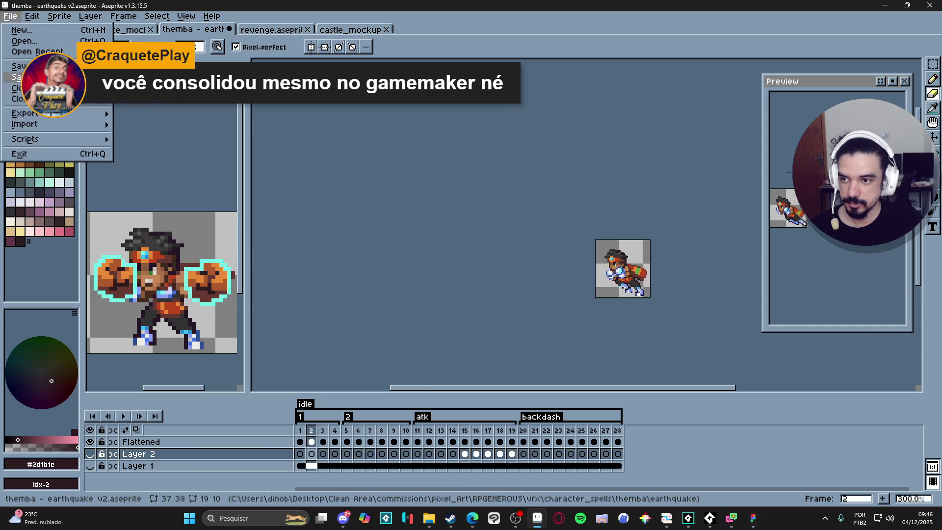
click(20, 77)
click(379, 404)
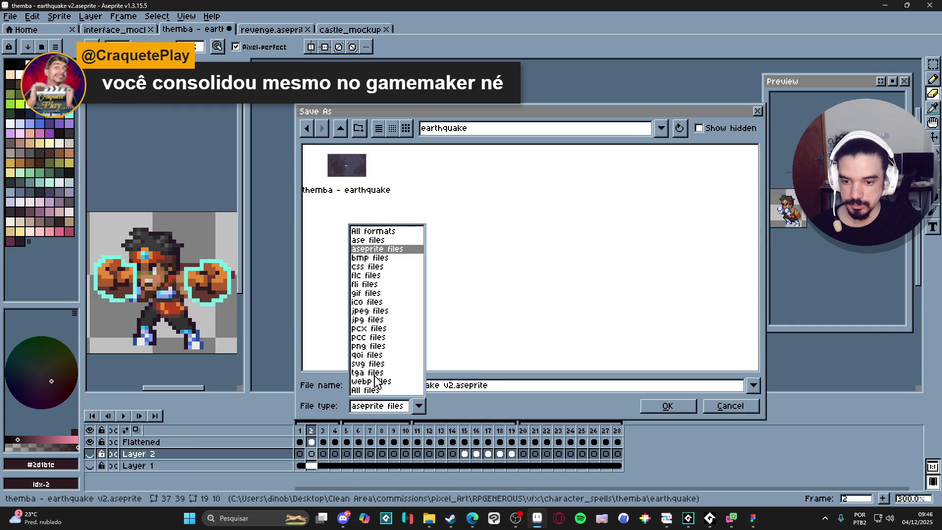
click(380, 294)
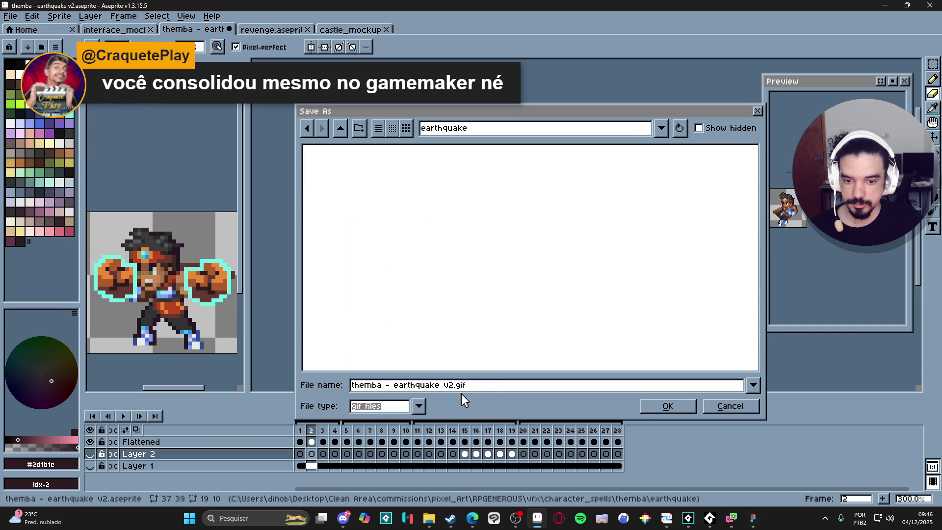
drag(454, 386, 287, 375)
text(spel)
key(BackSpace)
key(BackSpace)
text(r_themba_earthquake_ref)
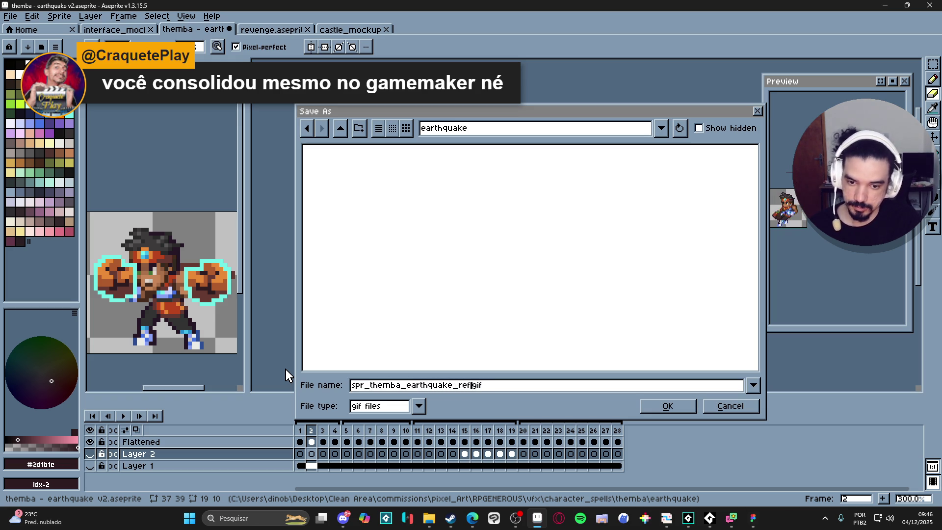
click(522, 386)
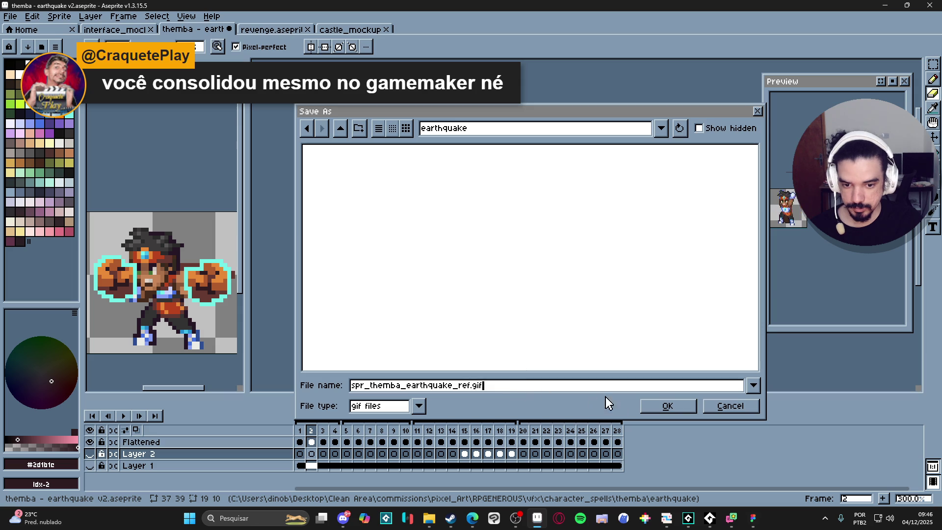
click(667, 405)
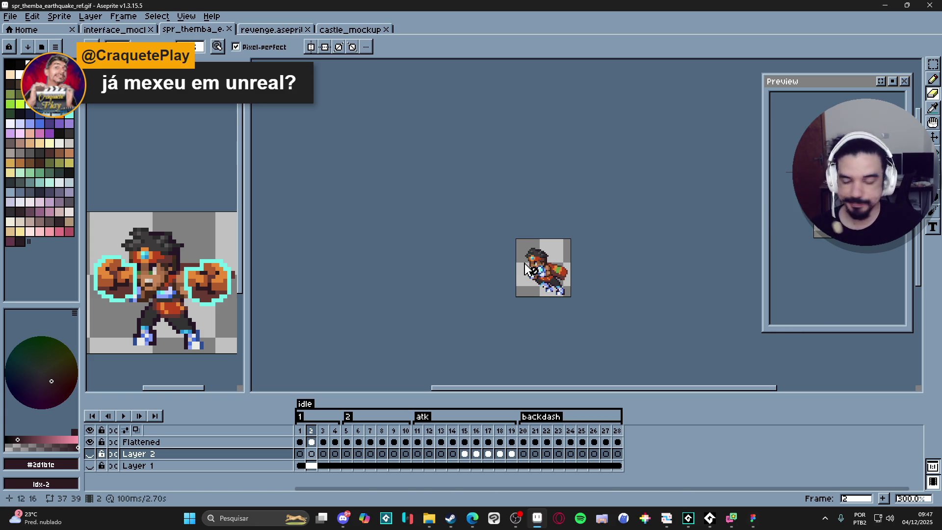
scroll(508, 318, up, 1)
scroll(515, 314, right, 2)
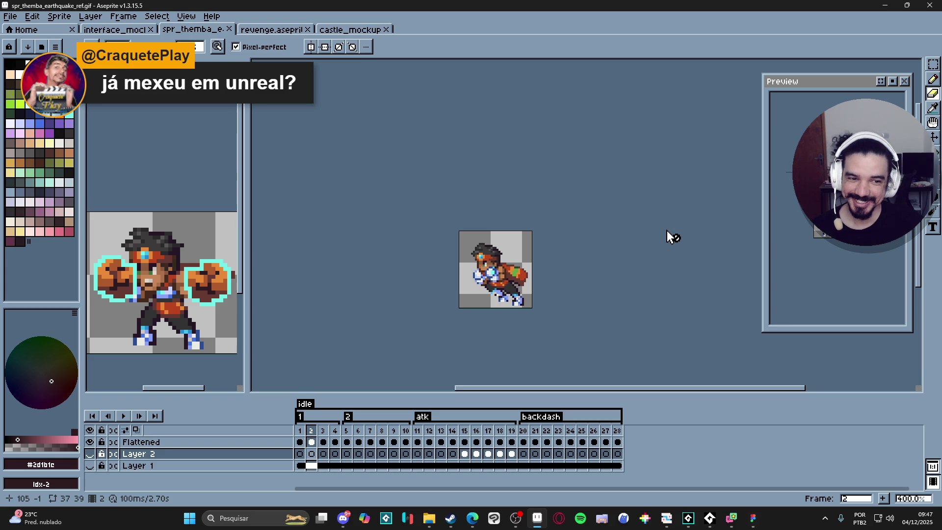
scroll(518, 297, down, 1)
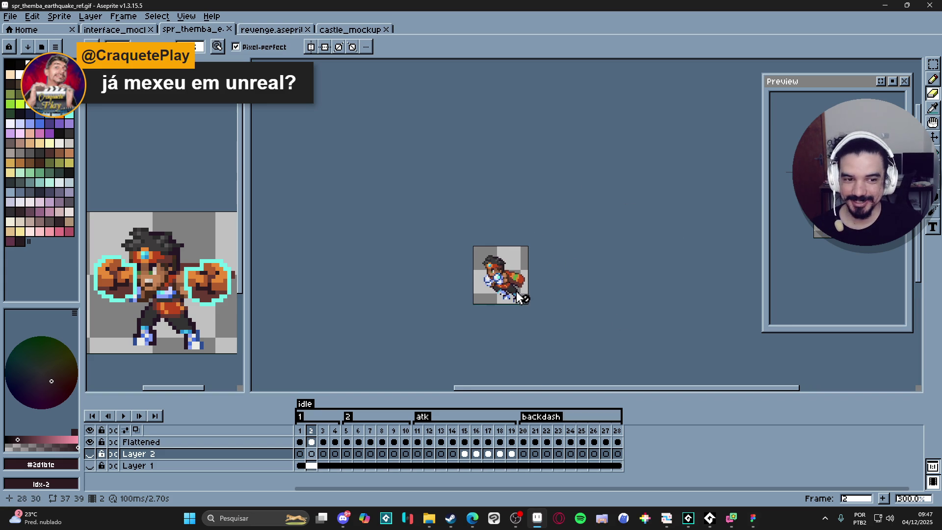
drag(510, 292, 493, 272)
key(Up)
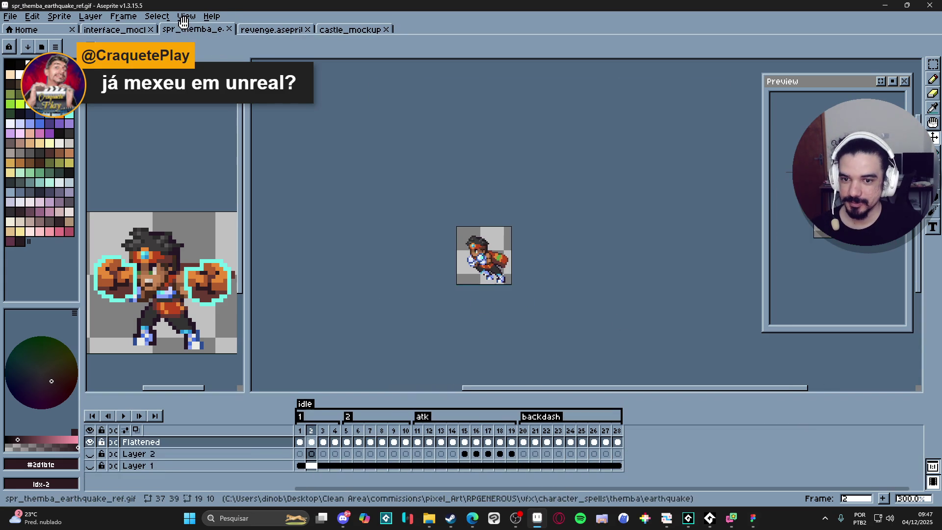
scroll(493, 288, up, 1)
drag(493, 288, 485, 296)
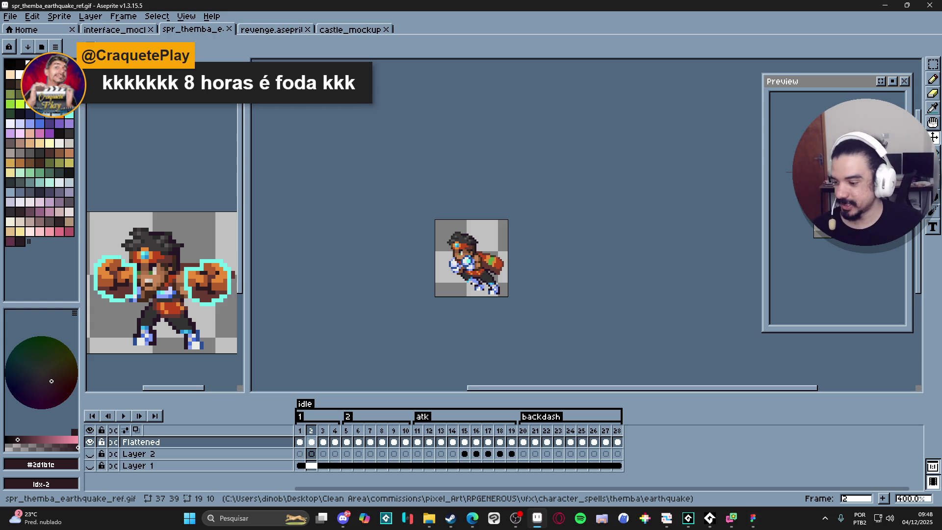
key(alt+Tab)
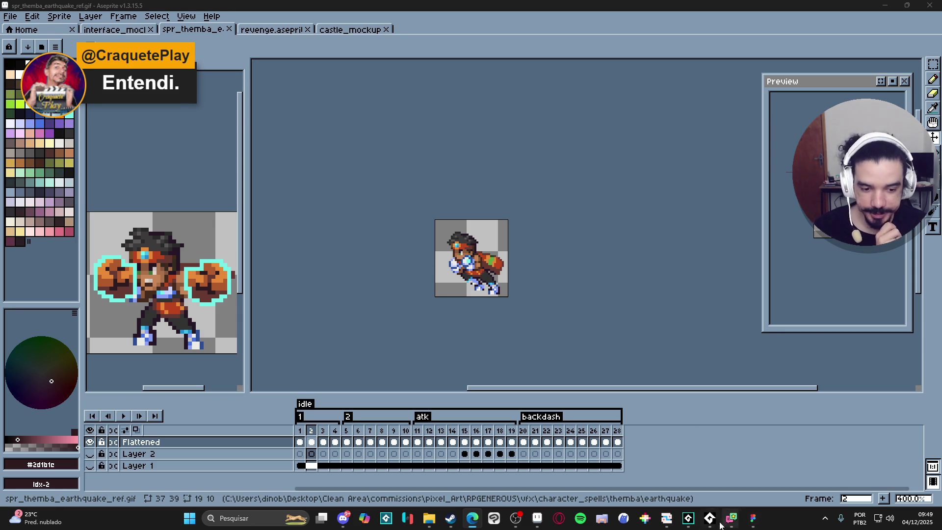
click(688, 517)
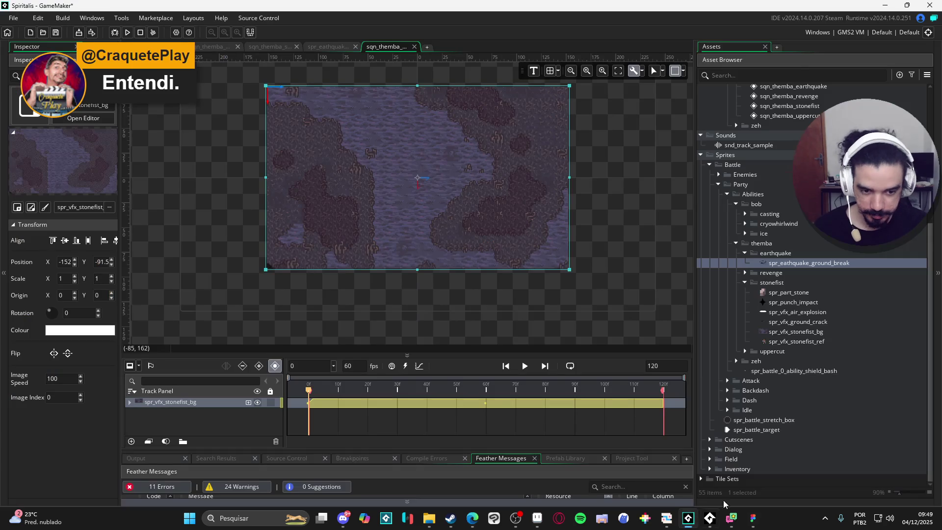
Import spr_themba_earthquake_ref into the earthquake folder with its origin at Bottom Centre.
click(429, 518)
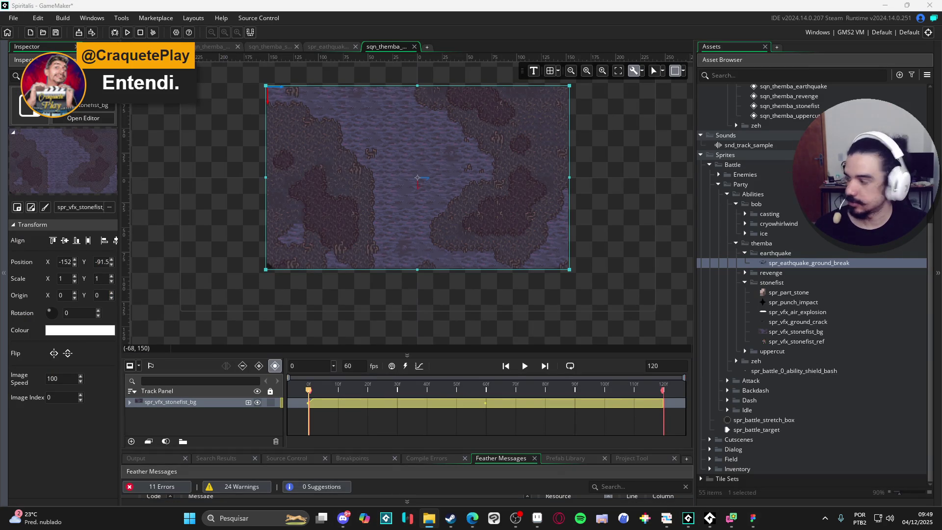
drag(719, 263, 780, 254)
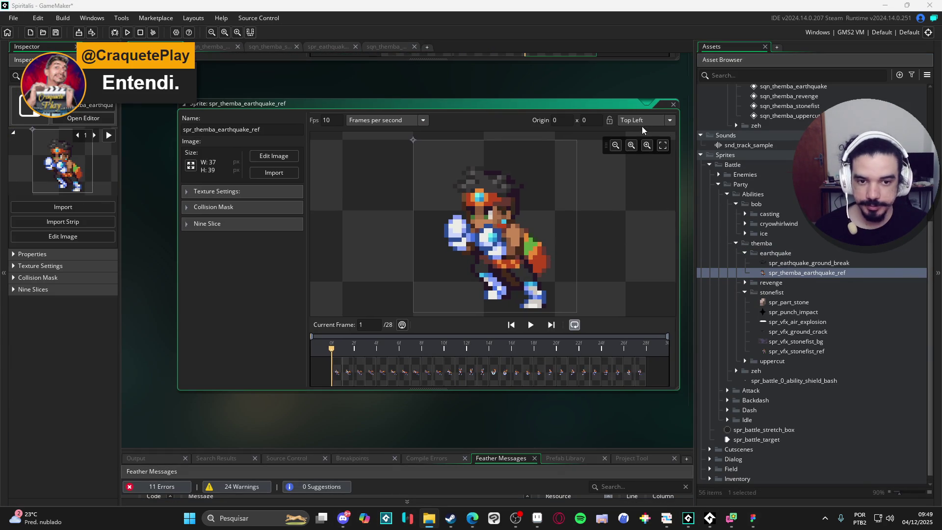
click(647, 120)
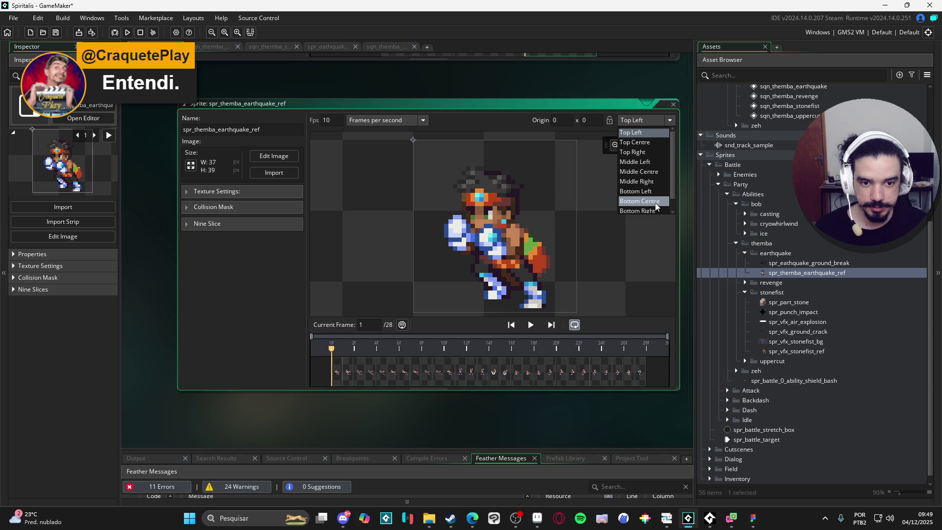
click(643, 201)
click(388, 47)
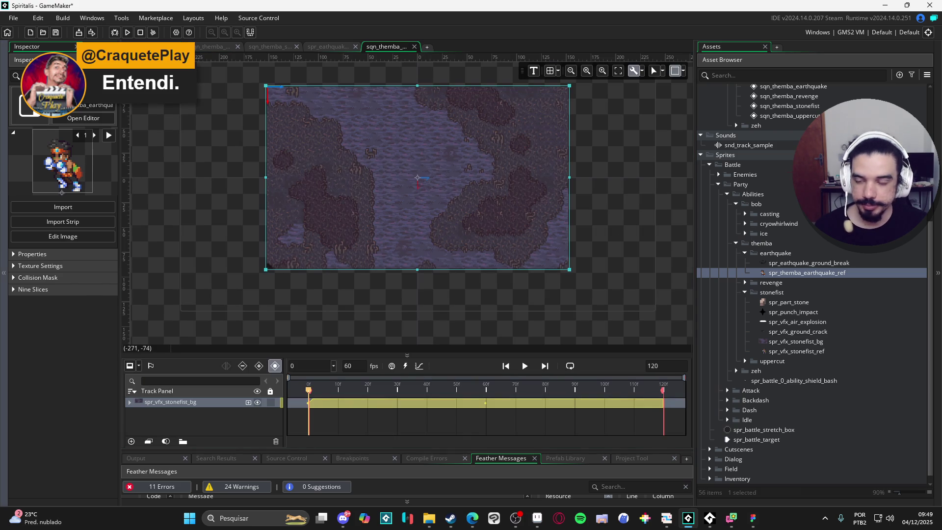
Add a spr_themba_earthquake_ref track to the sequence and lock the stonefist_bg track.
mouse_move(799, 274)
mouse_down()
mouse_move(501, 250)
mouse_move(459, 216)
mouse_up()
scroll(461, 211, up, 3)
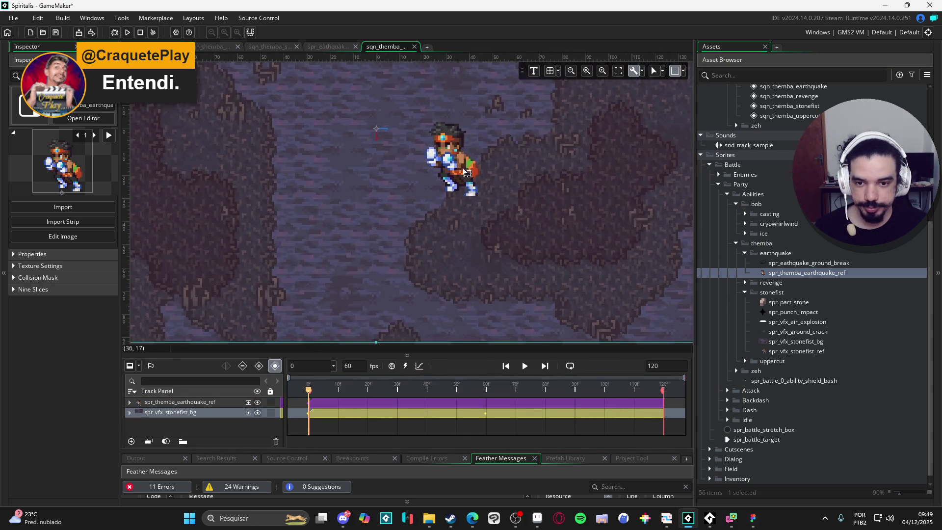
scroll(464, 192, down, 2)
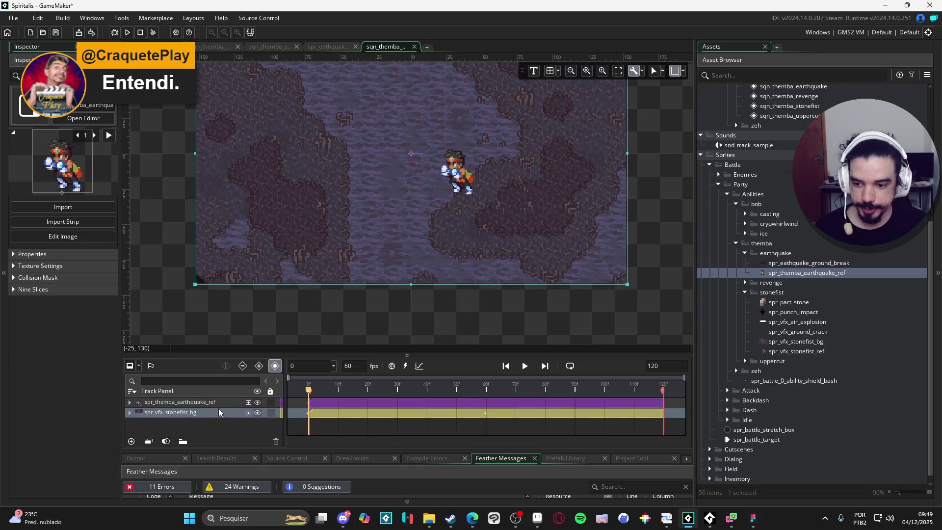
click(270, 412)
Nudge the Themba sprite right to around X 55.6, Y 32.9.
click(469, 189)
mouse_move(461, 189)
mouse_down()
mouse_move(466, 225)
mouse_move(496, 228)
mouse_up()
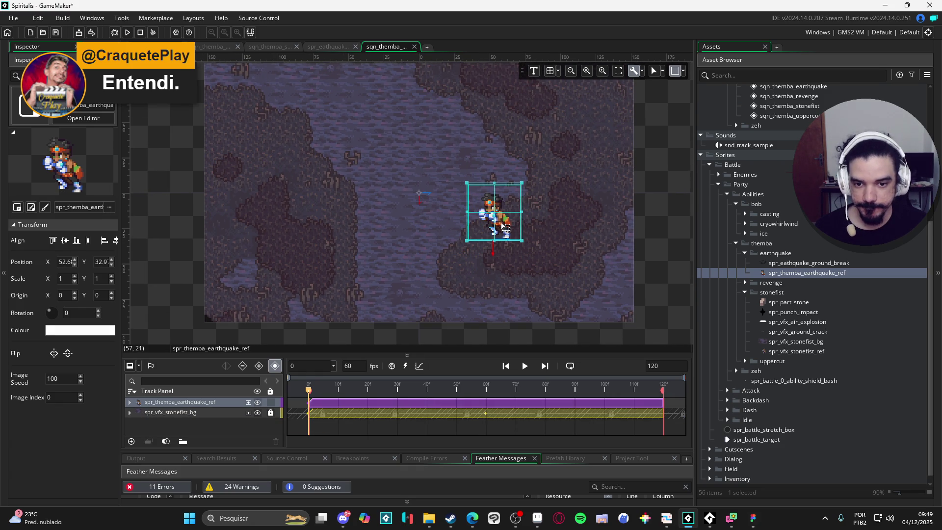
click(532, 228)
click(504, 224)
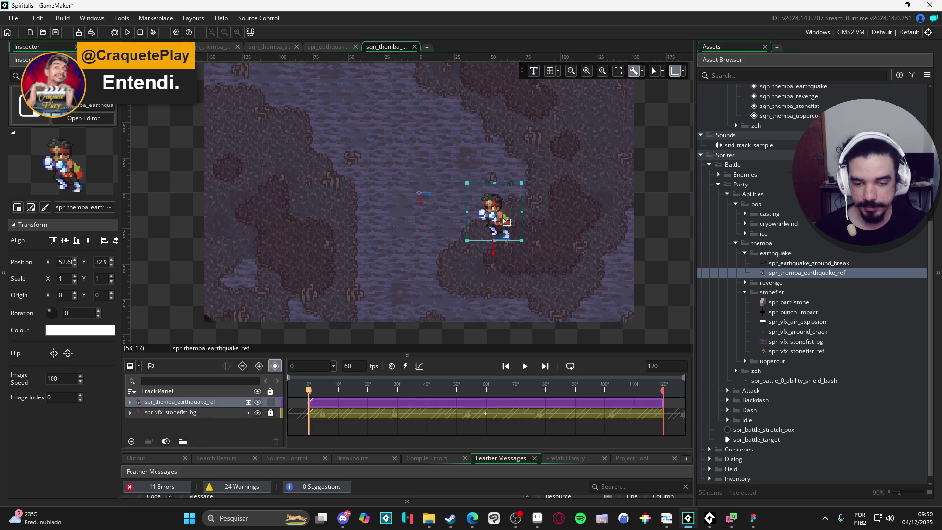
drag(502, 227, 505, 227)
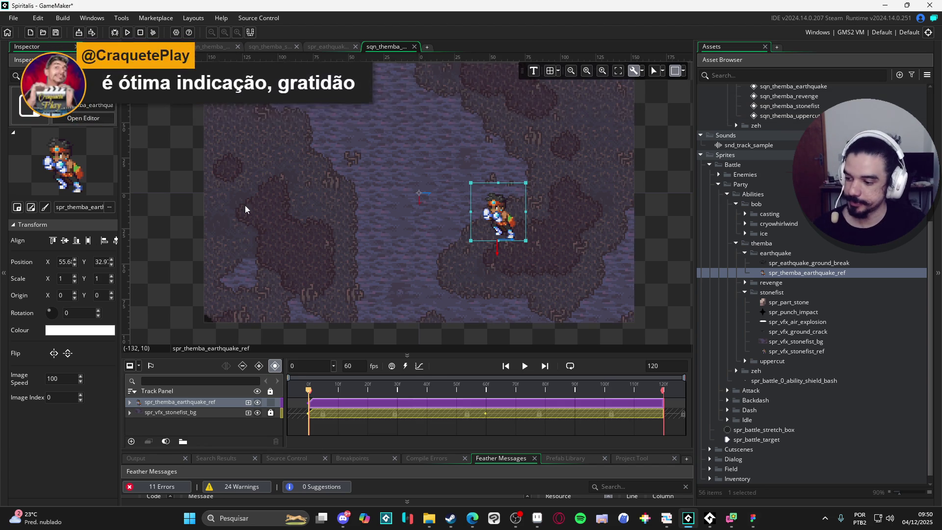
click(648, 247)
click(526, 237)
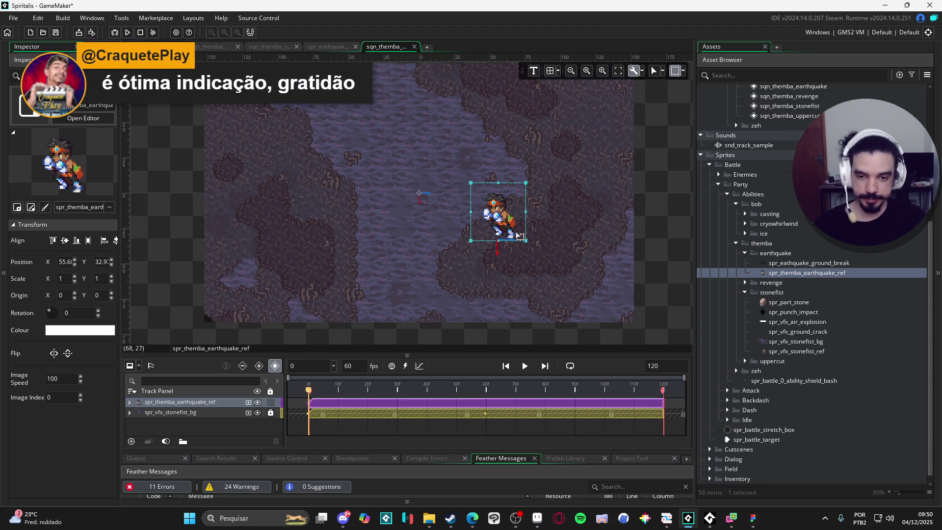
Scrub to around frame 17 and play the sequence preview.
scroll(505, 245, up, 1)
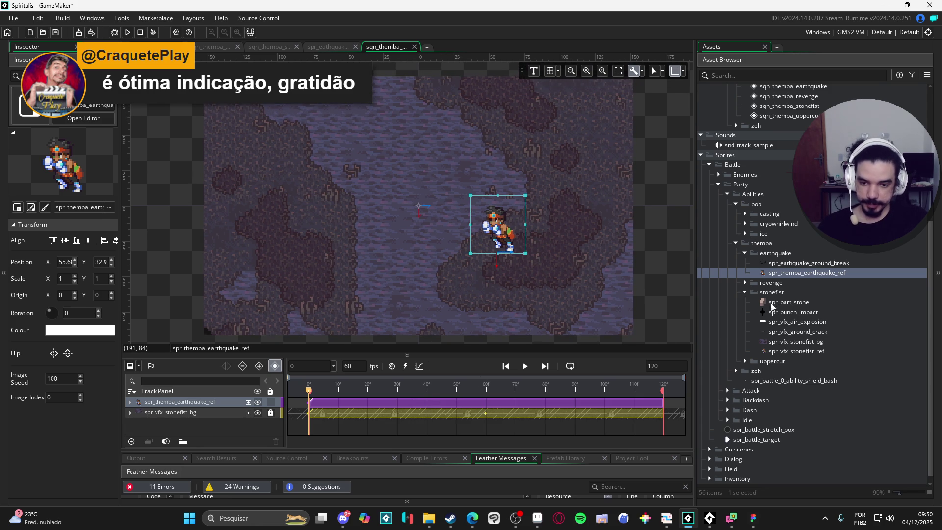
mouse_move(330, 389)
mouse_down()
mouse_move(500, 389)
mouse_move(475, 391)
mouse_up()
key(Return)
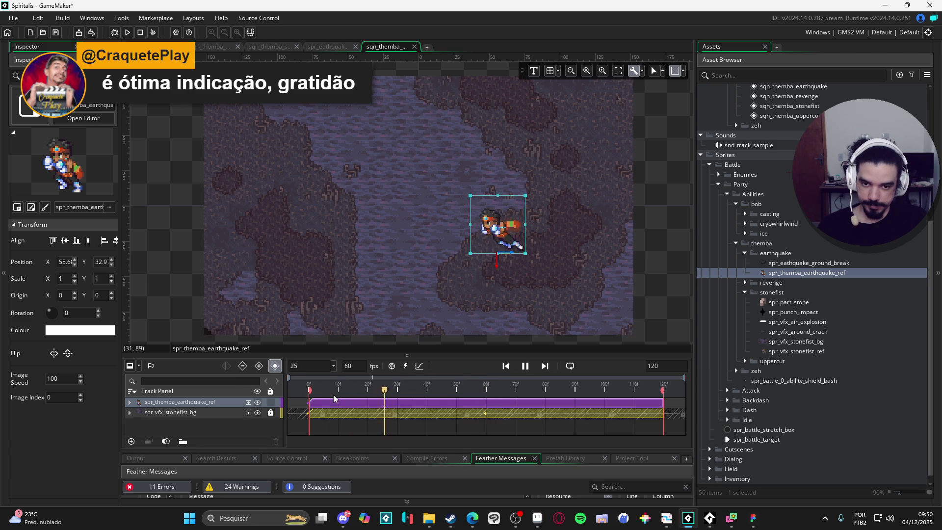
Set spr_themba_earthquake_ref's animation speed to 15 fps in its sprite editor, previewing the result.
double_click(816, 274)
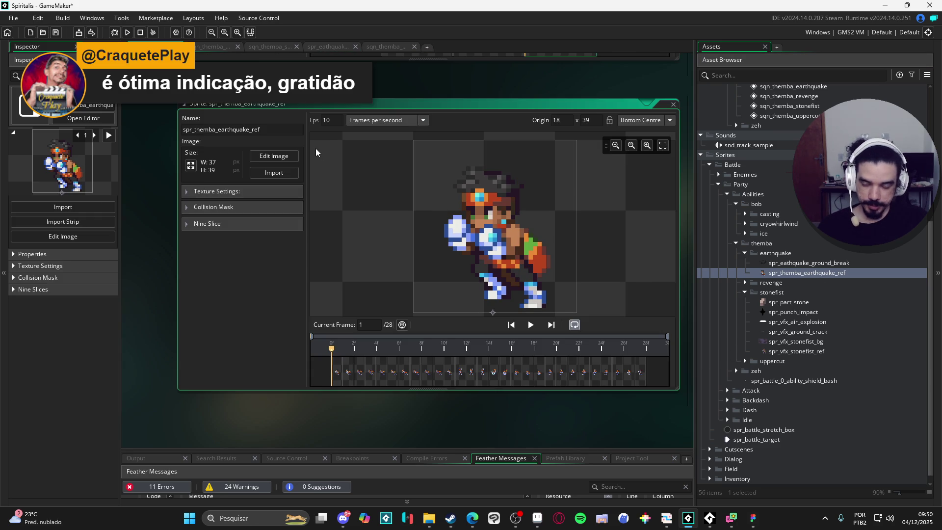
click(530, 324)
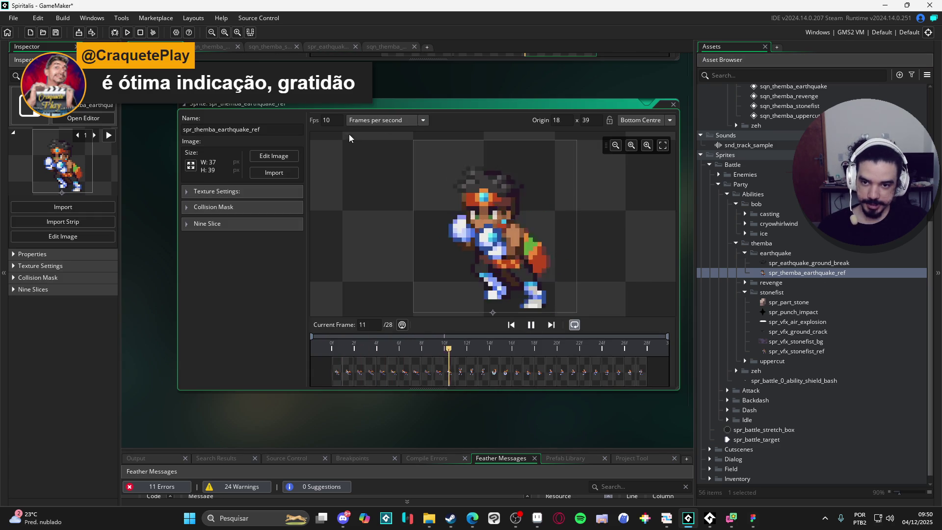
double_click(340, 120)
text(15)
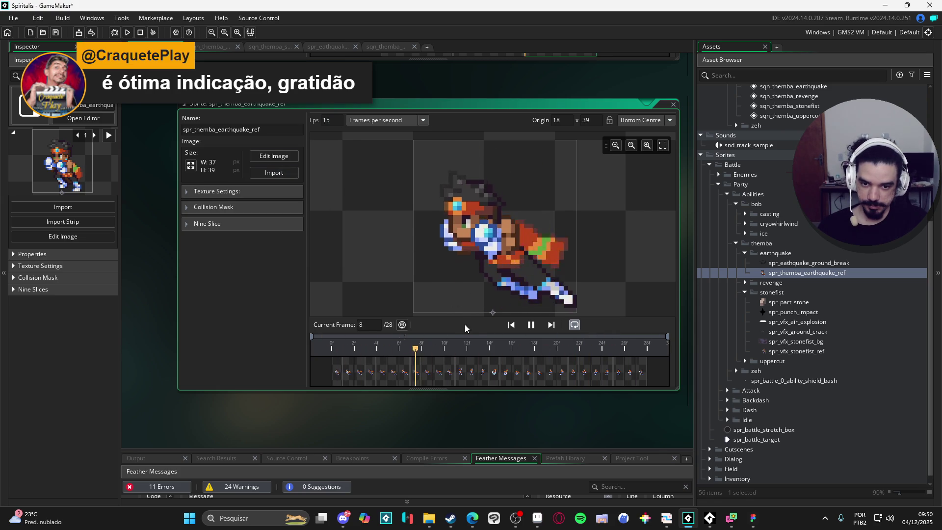
click(531, 326)
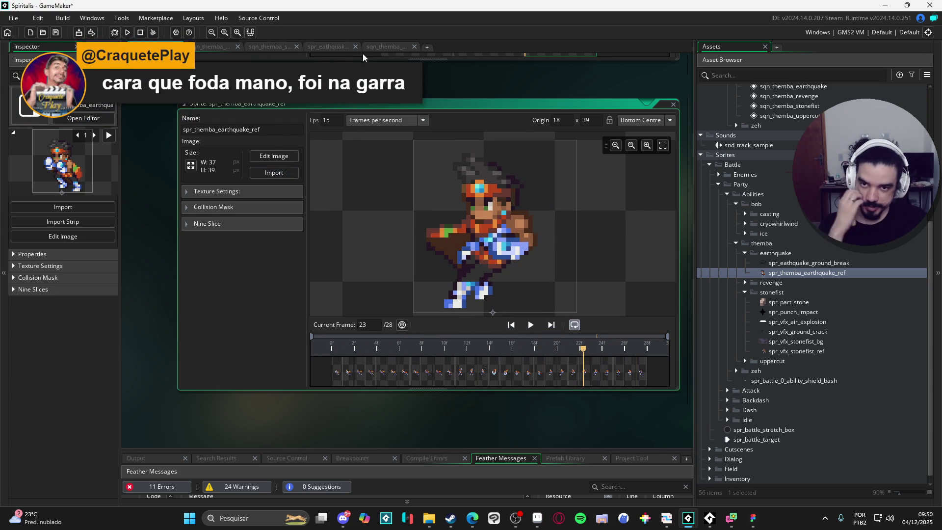
Back in sqn_themba_earthquake, play the sequence from around frame 17.
click(379, 47)
click(359, 389)
key(space)
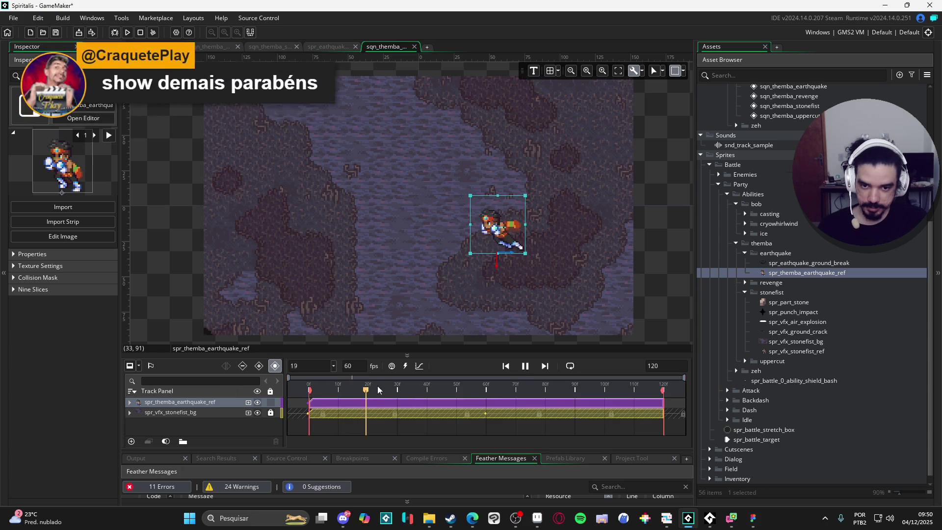
key(space)
mouse_move(309, 390)
mouse_down()
mouse_move(497, 392)
mouse_move(252, 383)
mouse_move(407, 378)
mouse_move(290, 379)
mouse_up()
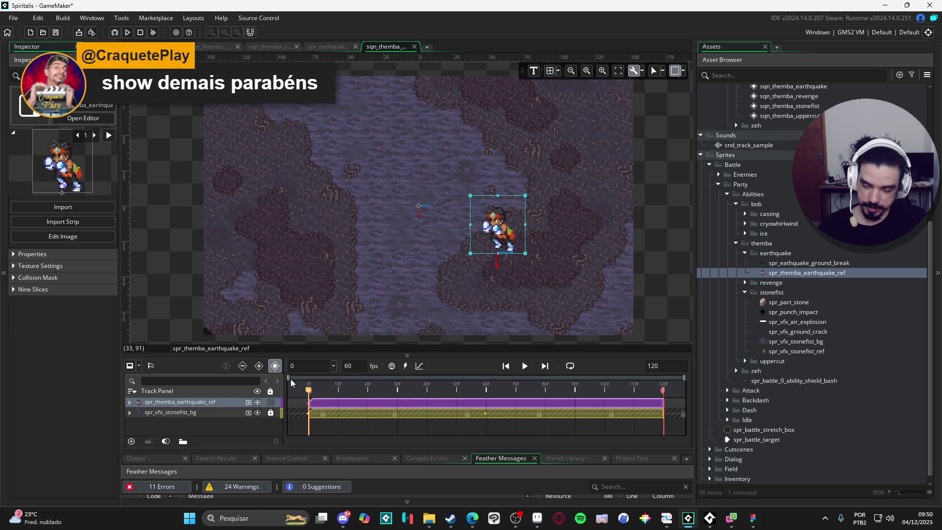
click(130, 402)
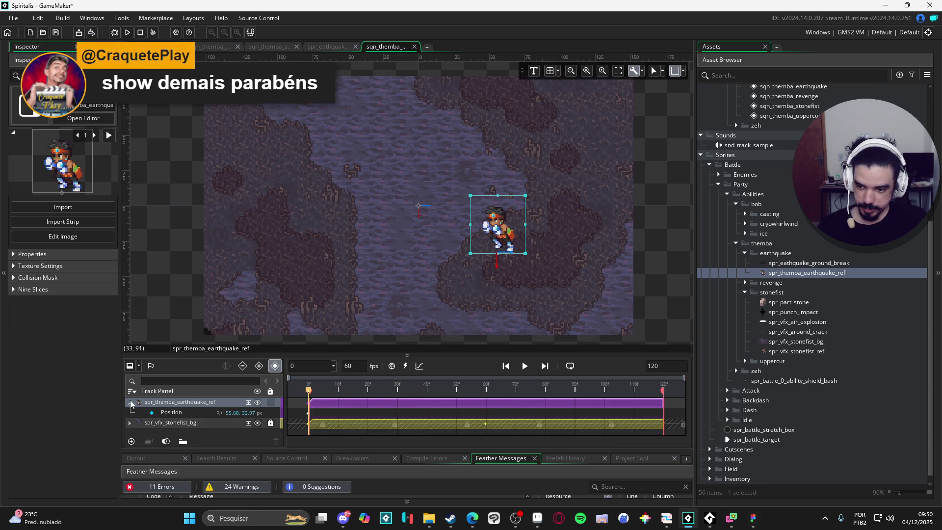
click(247, 402)
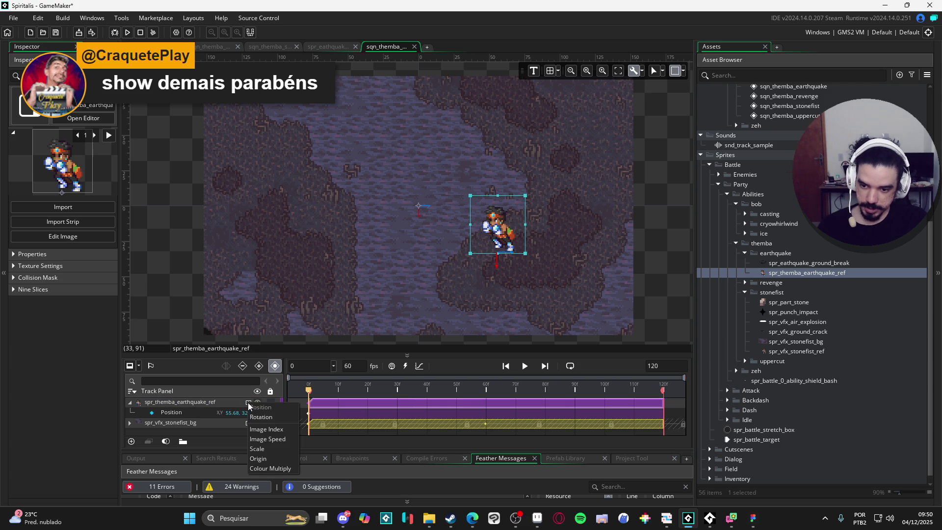
click(277, 429)
click(214, 412)
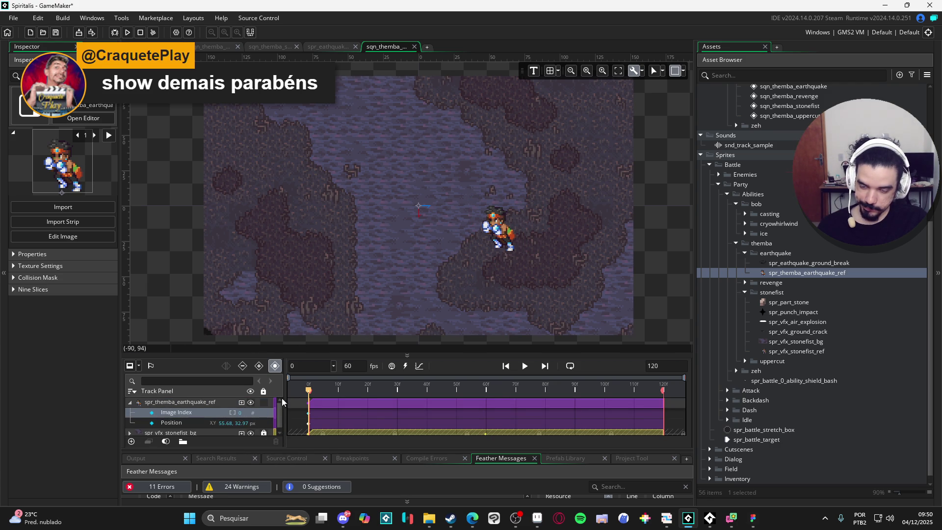
click(193, 420)
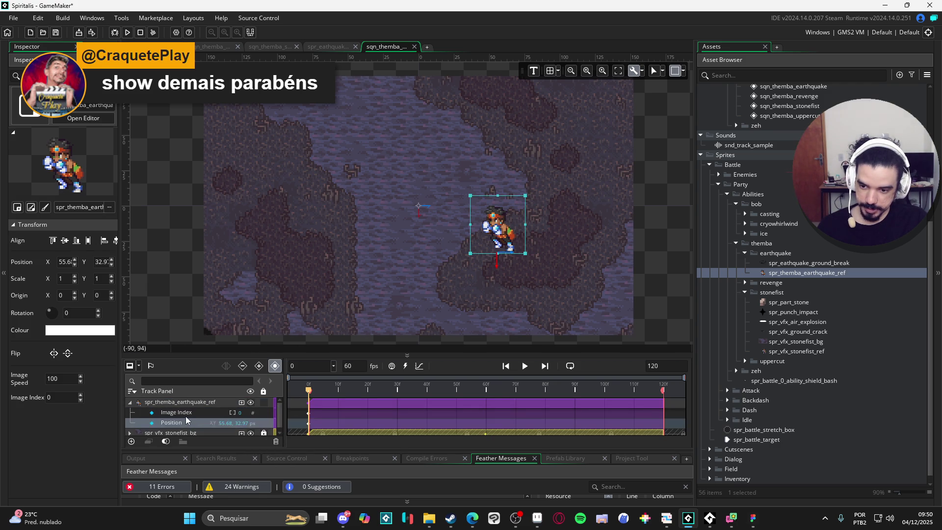
right_click(186, 413)
click(215, 459)
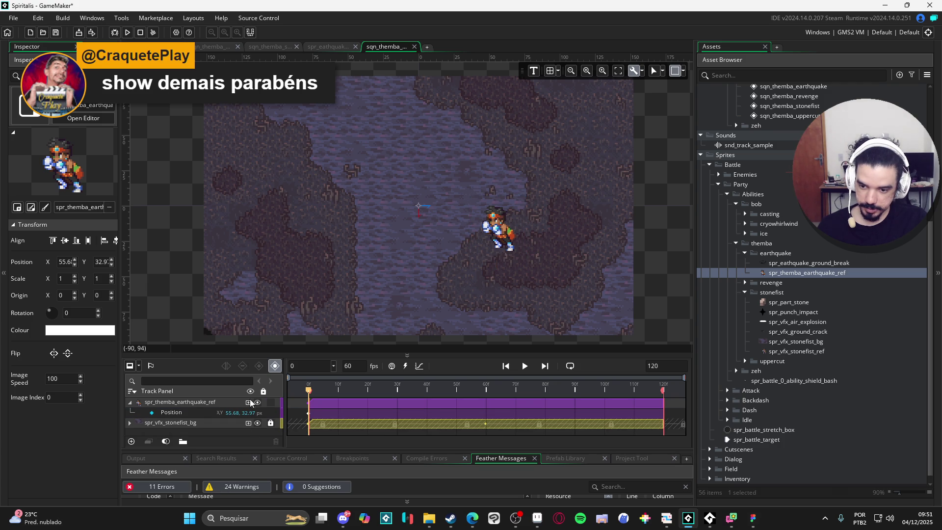
click(248, 402)
click(284, 440)
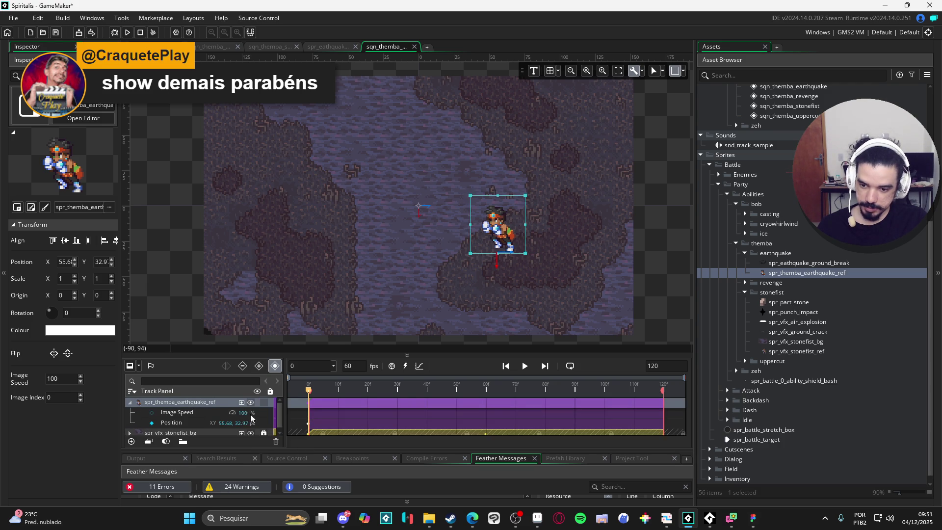
click(152, 413)
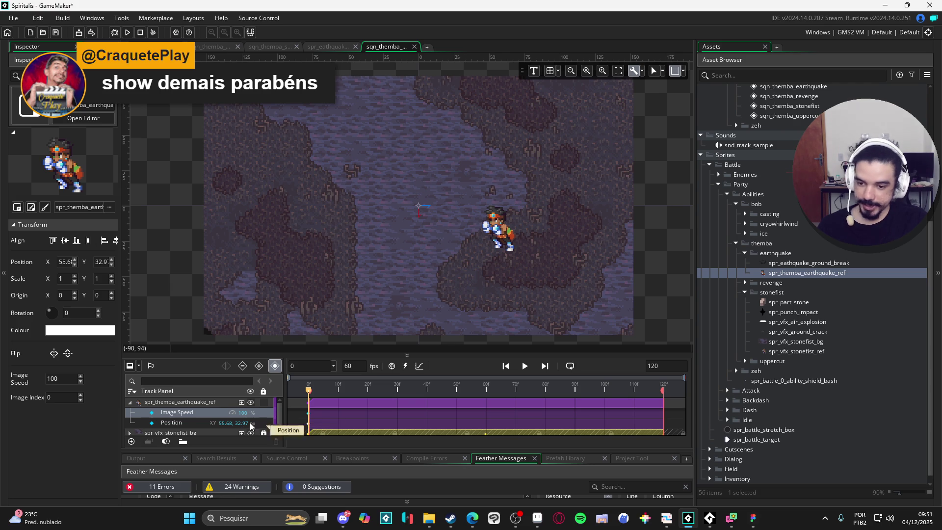
mouse_move(423, 387)
mouse_down()
mouse_move(223, 382)
mouse_move(453, 386)
mouse_move(430, 385)
mouse_move(439, 384)
mouse_up()
key(space)
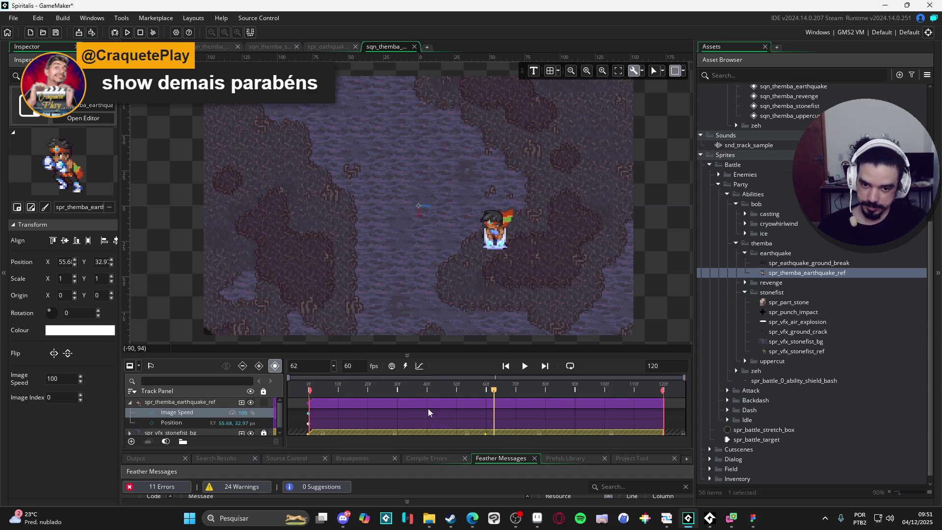
drag(457, 390, 254, 398)
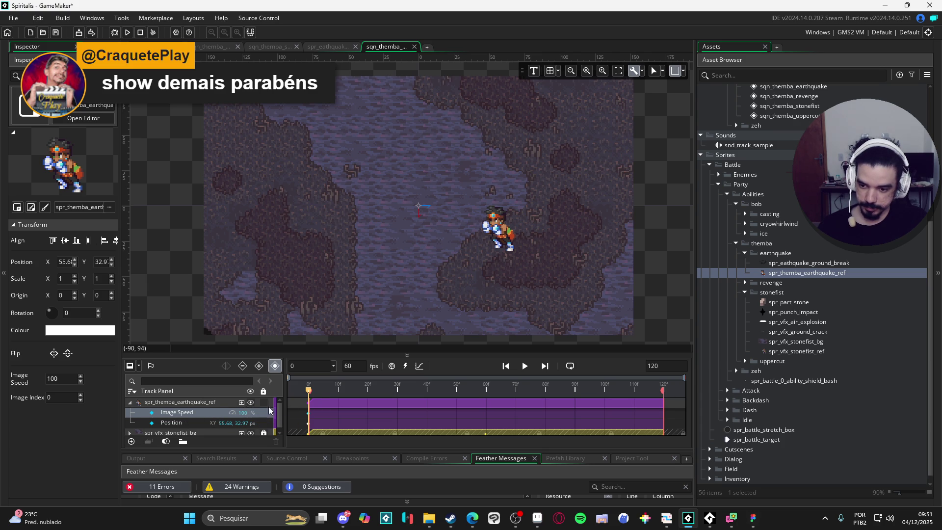
mouse_move(324, 388)
mouse_down()
mouse_move(337, 390)
mouse_move(277, 390)
mouse_up()
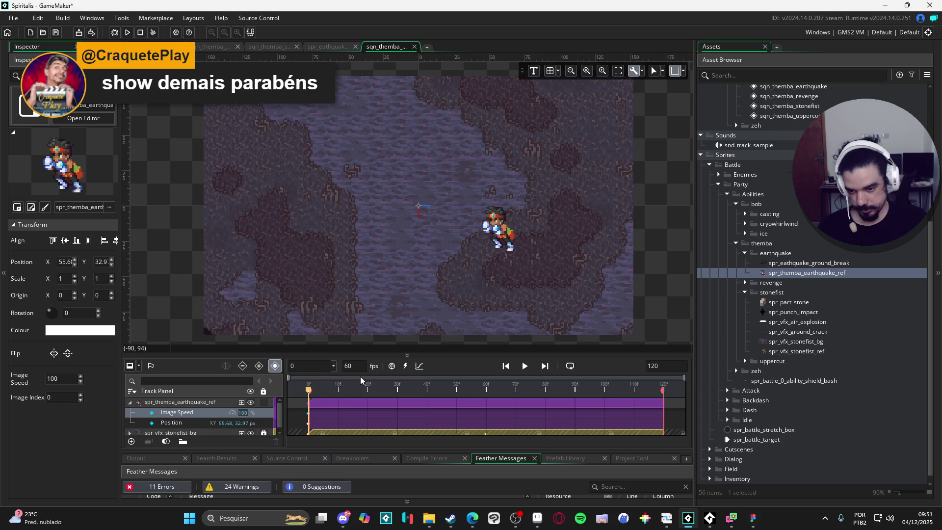
Set the track's Image Speed to 150 and add an Image Speed keyframe at frame 28.
text(150)
key(Return)
key(space)
key(space)
drag(308, 390, 387, 392)
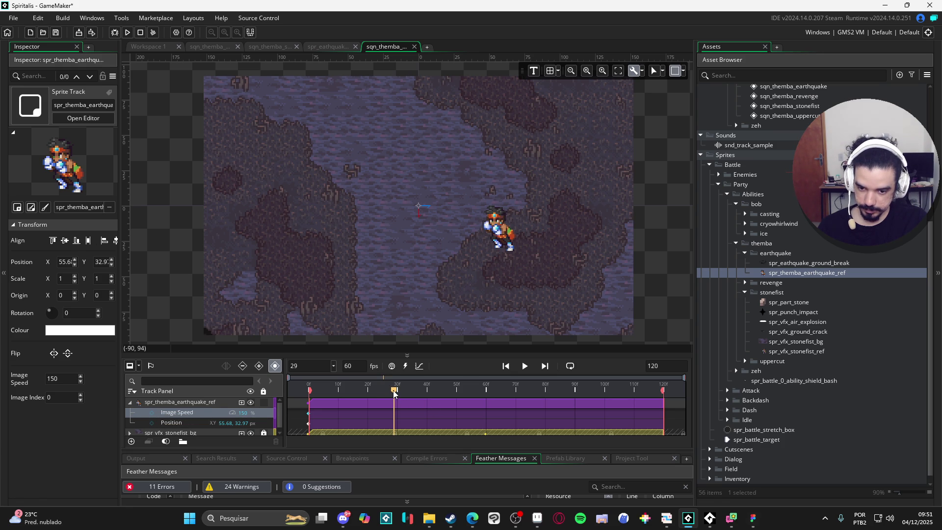
drag(393, 391, 389, 391)
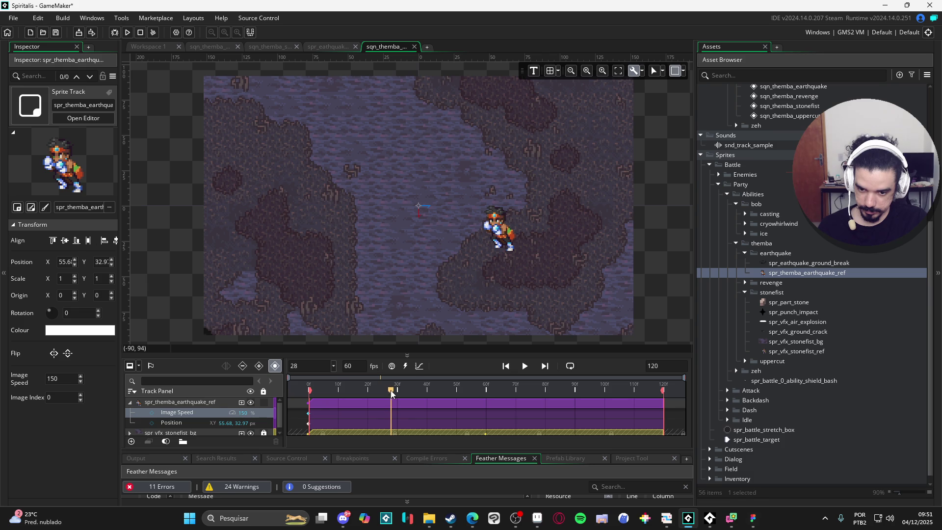
click(151, 412)
Set Image Speed to 100 at frame 29, checking the change with undo and redo.
drag(391, 393, 394, 391)
text(100)
key(Return)
drag(394, 390, 391, 388)
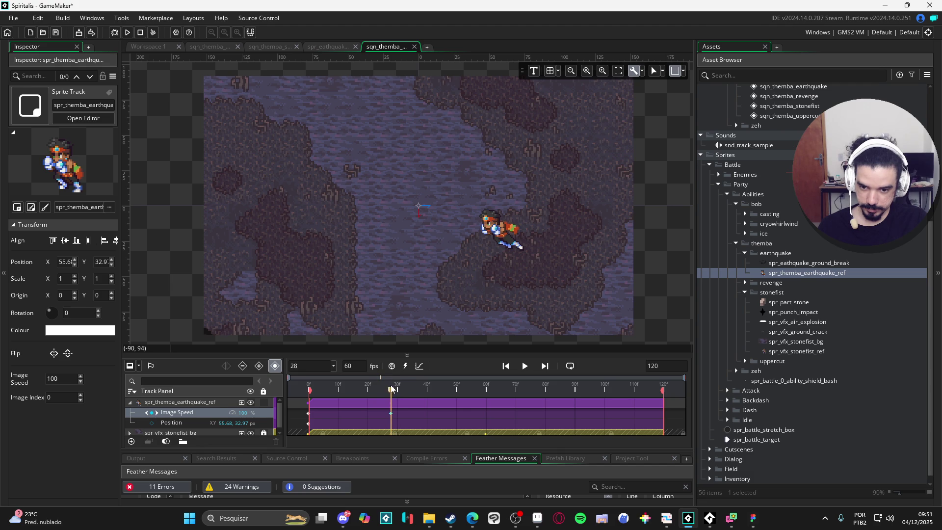
key(ctrl+z)
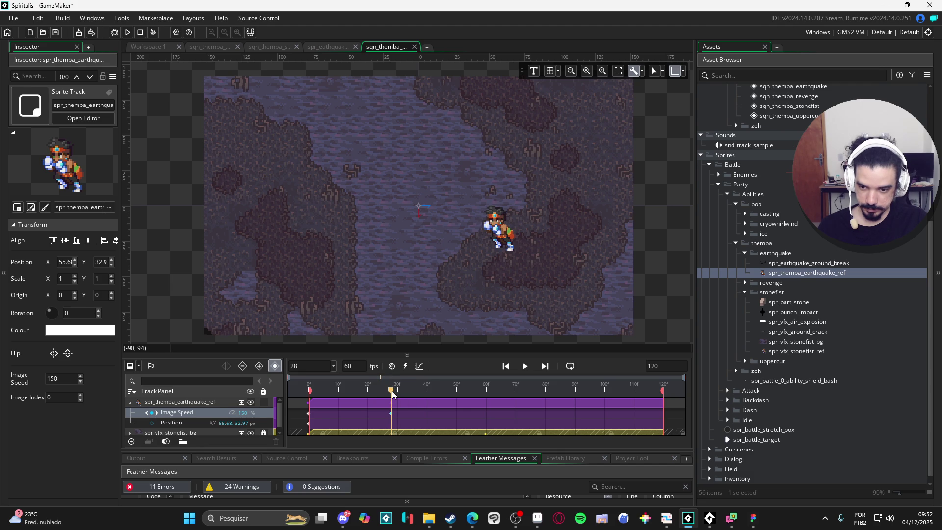
mouse_move(392, 393)
mouse_down()
mouse_move(385, 390)
mouse_move(394, 390)
mouse_up()
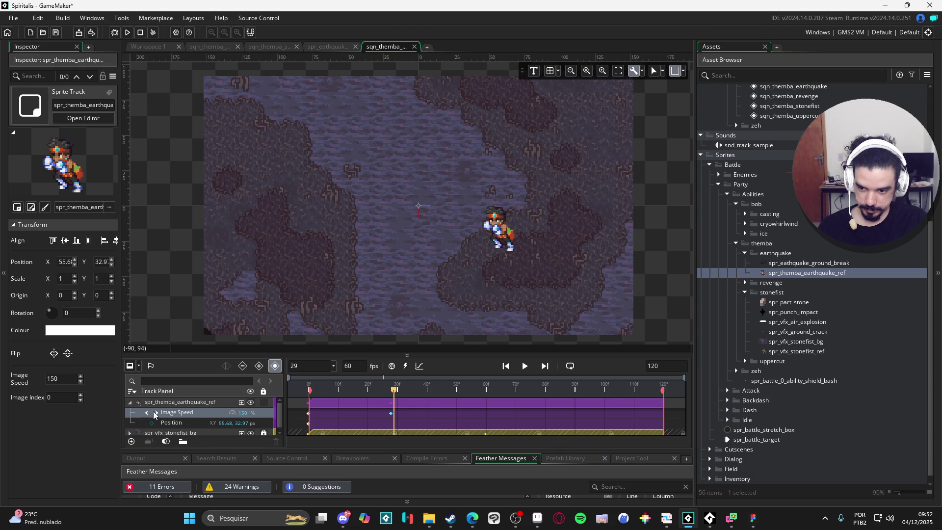
key(ctrl+y)
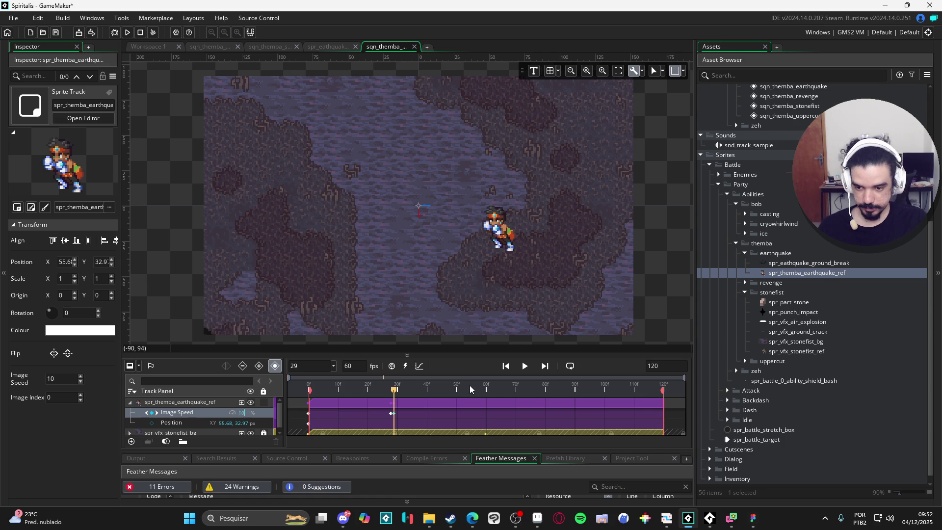
Play and scrub the sequence to compare the 150 and 100 speed sections.
mouse_move(393, 390)
mouse_down()
mouse_move(381, 390)
mouse_move(456, 390)
mouse_move(386, 401)
mouse_move(291, 393)
mouse_up()
key(space)
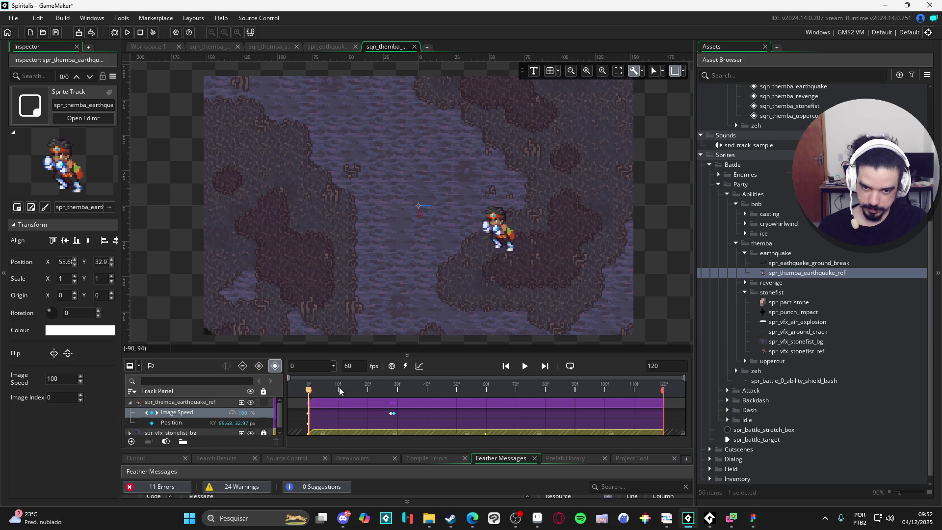
click(415, 390)
mouse_move(419, 390)
mouse_down()
mouse_move(501, 403)
mouse_move(486, 405)
mouse_up()
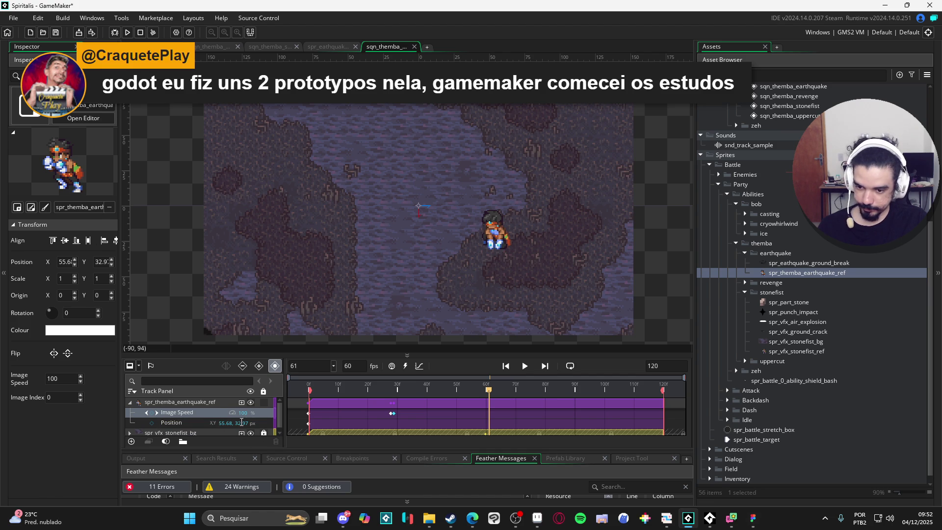
Add Image Speed keyframes at frames 60 and 63, setting 150 at frame 63.
click(152, 413)
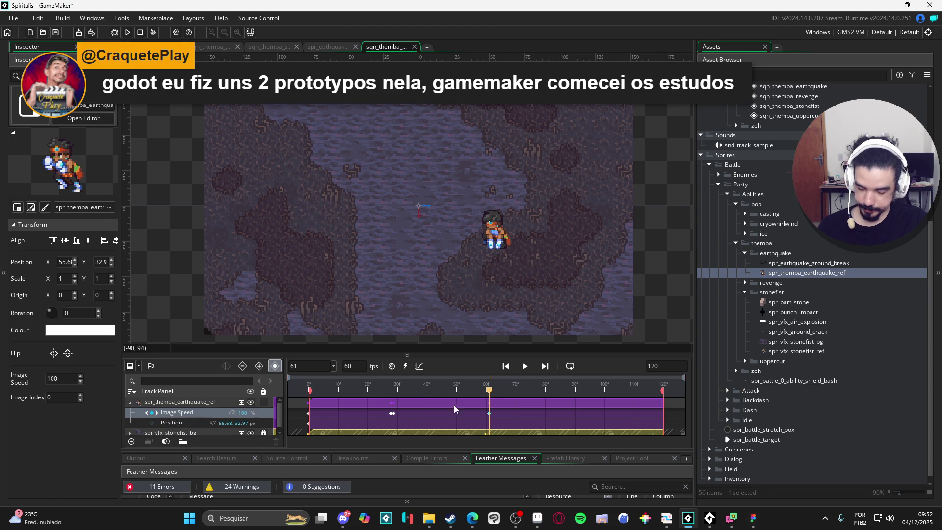
drag(490, 391, 494, 391)
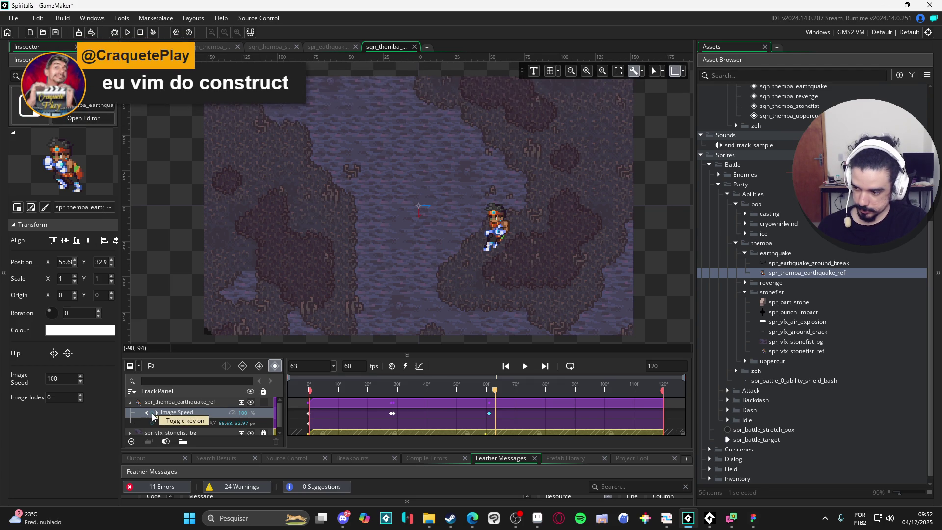
click(152, 414)
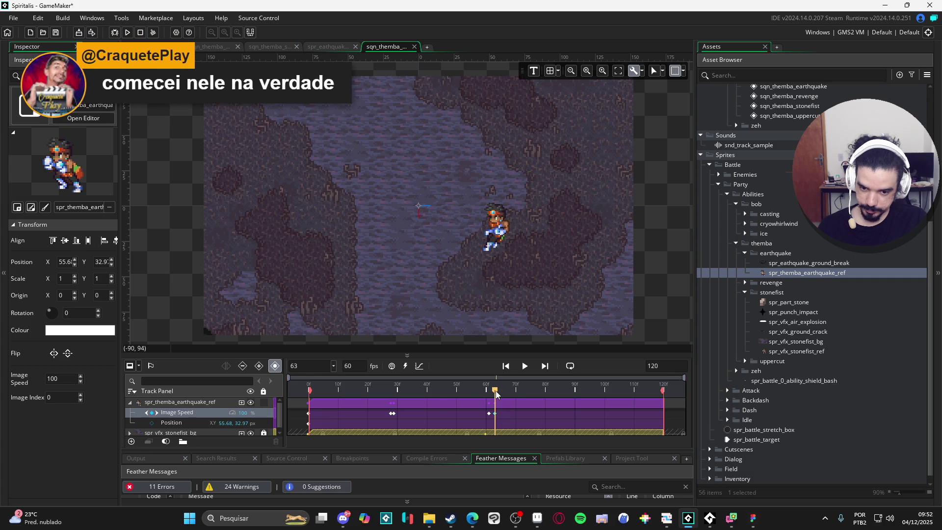
double_click(244, 413)
text(150)
key(Return)
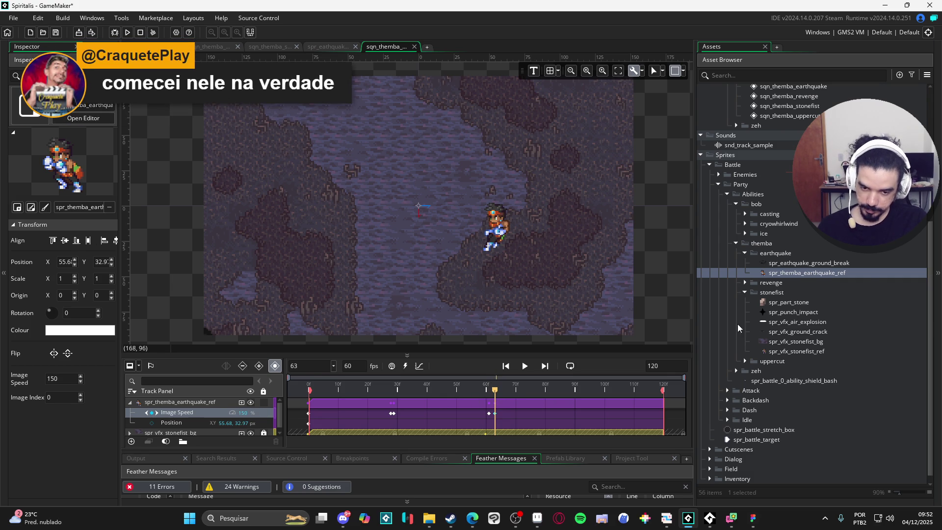
Play and scrub the sequence around frames 36–74 to preview the speed changes.
mouse_move(494, 391)
mouse_down()
mouse_move(617, 387)
mouse_move(210, 387)
mouse_up()
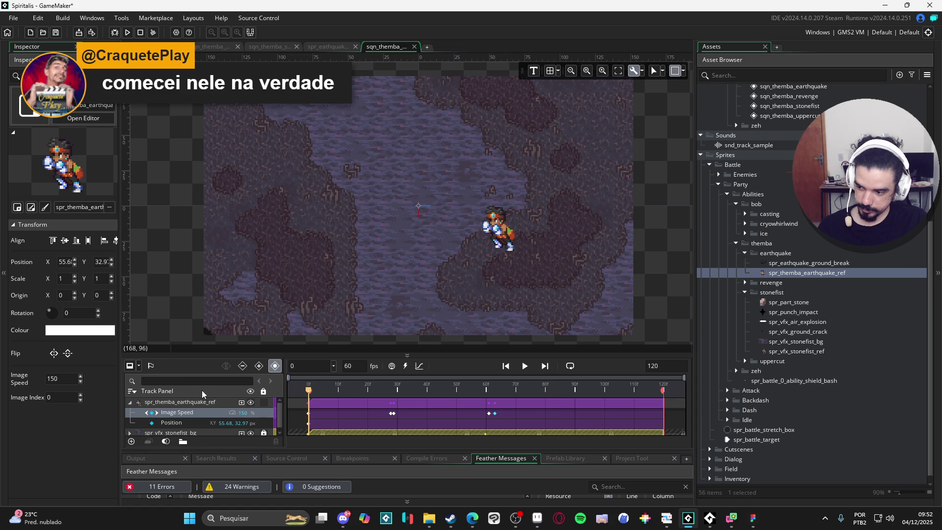
key(space)
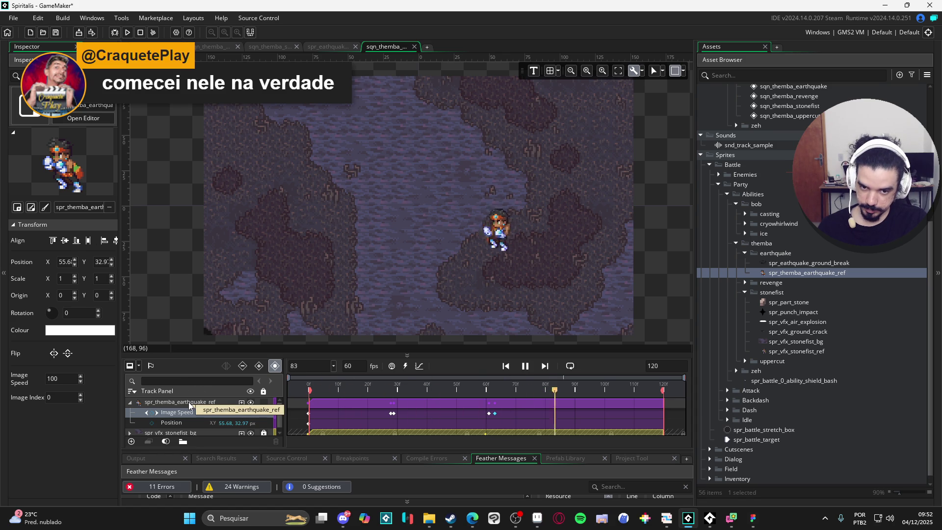
key(space)
click(329, 387)
drag(346, 386, 415, 386)
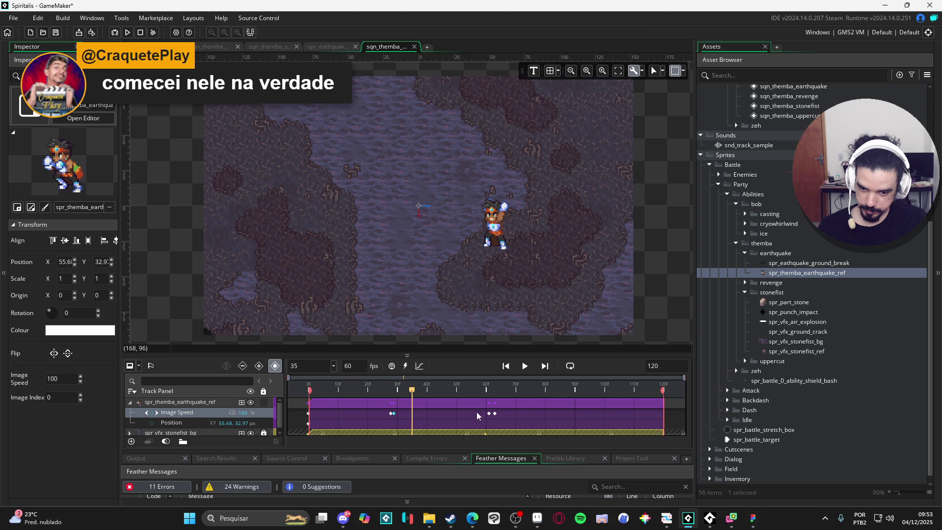
mouse_move(413, 391)
mouse_down()
mouse_move(490, 387)
mouse_move(494, 407)
mouse_move(546, 391)
mouse_move(661, 390)
mouse_up()
key(space)
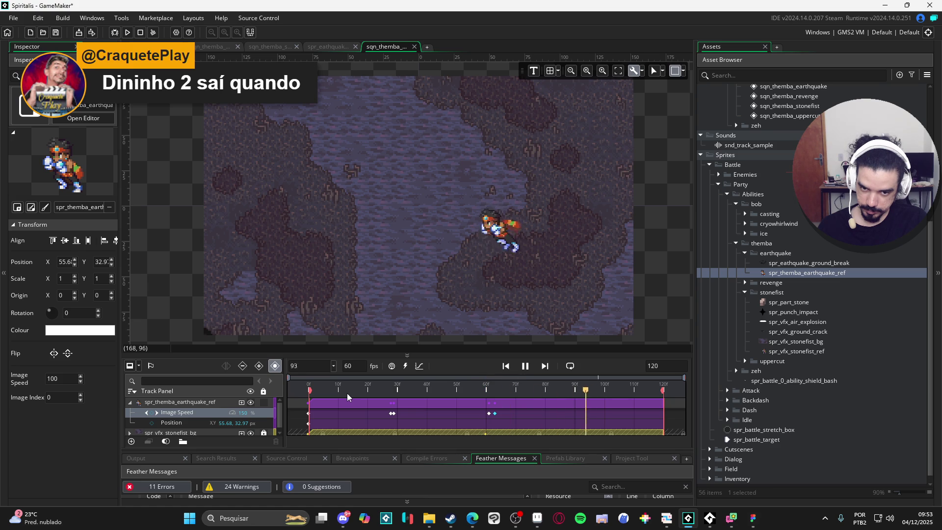
click(464, 390)
key(space)
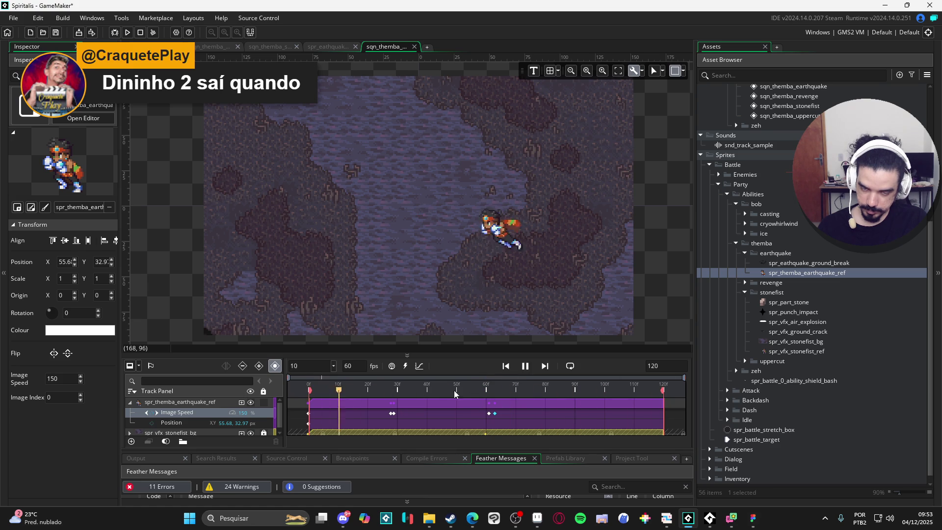
key(space)
Delete the Image Speed keyframe at frame 63 and replay from there.
drag(527, 391, 496, 392)
click(494, 413)
key(Delete)
key(space)
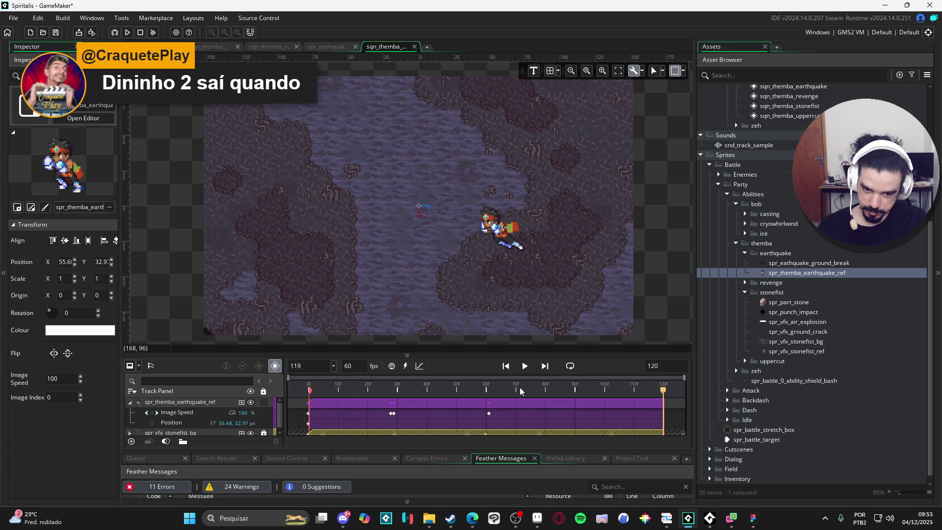
Trim the spr_themba_earthquake_ref clip so it ends at frame 95.
click(611, 402)
mouse_move(647, 393)
mouse_down()
mouse_move(465, 392)
mouse_move(600, 399)
mouse_move(591, 402)
mouse_up()
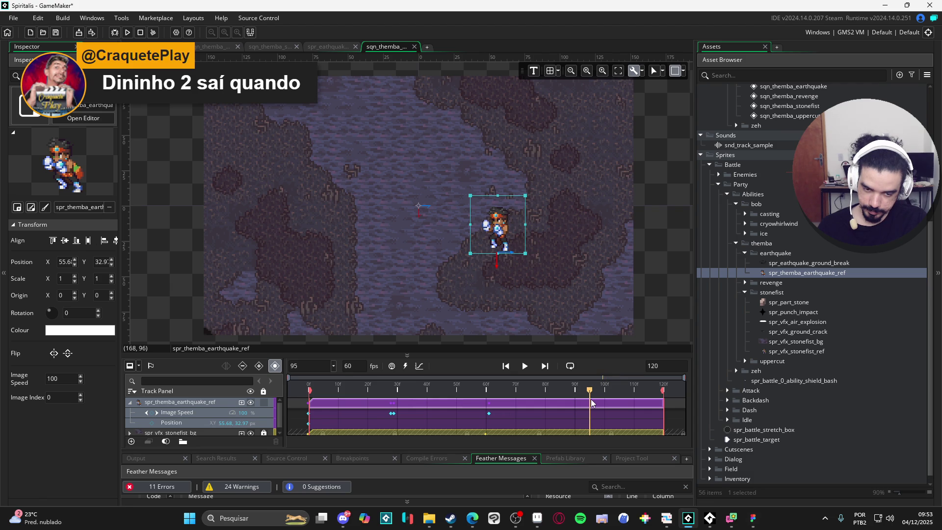
drag(663, 405, 588, 405)
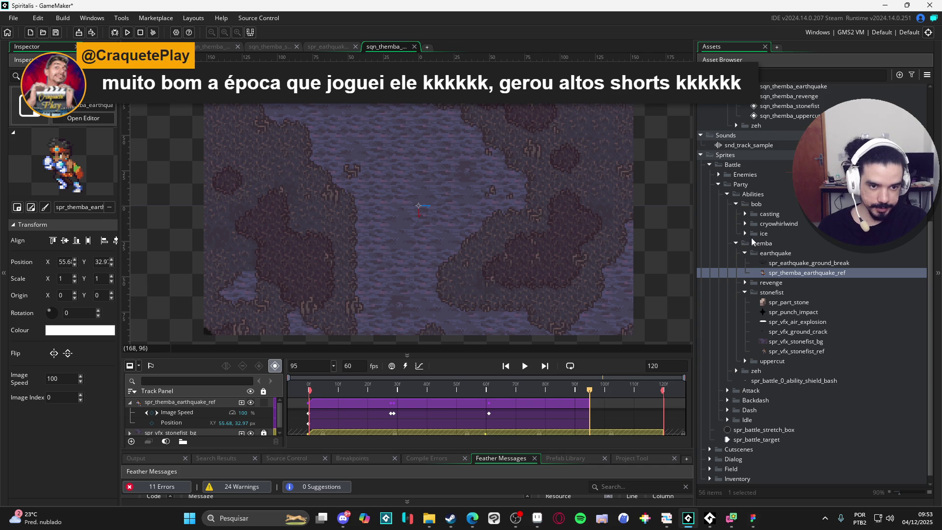
Drag spr_revenge_idle from the revenge folder into the sequence as a track starting at frame 95.
click(743, 284)
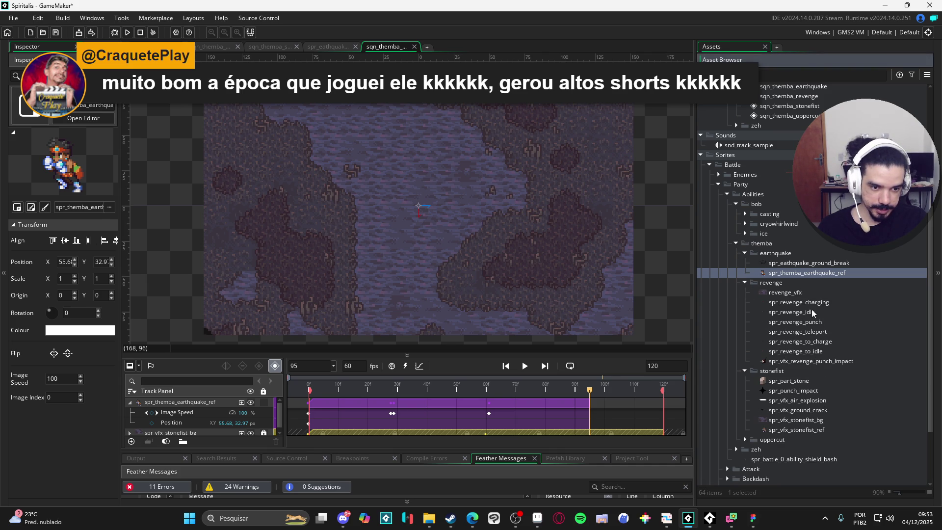
click(814, 312)
drag(823, 312, 465, 265)
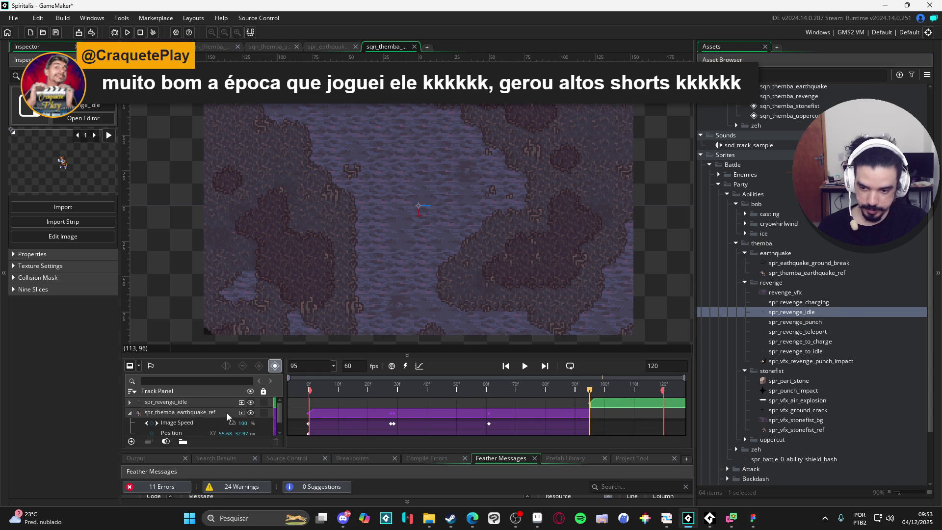
Place the idle sprite at X 55.6, Y 32.9 to match the reference track's position.
scroll(185, 430, down, 1)
click(184, 420)
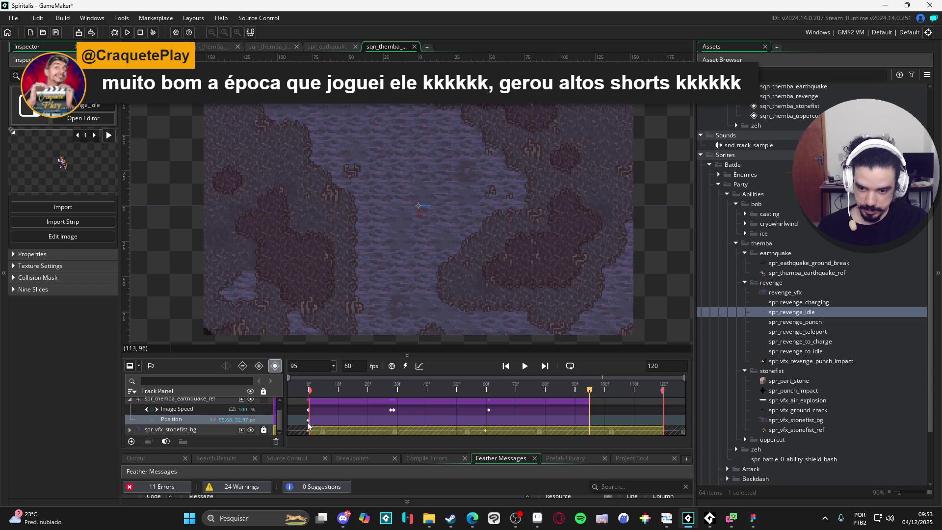
scroll(506, 419, up, 2)
click(606, 410)
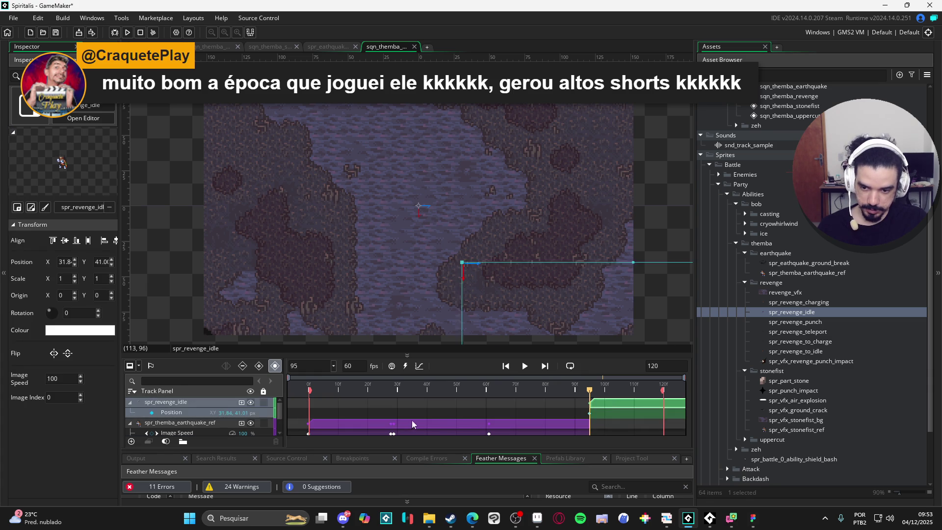
scroll(607, 294, down, 2)
drag(546, 251, 567, 244)
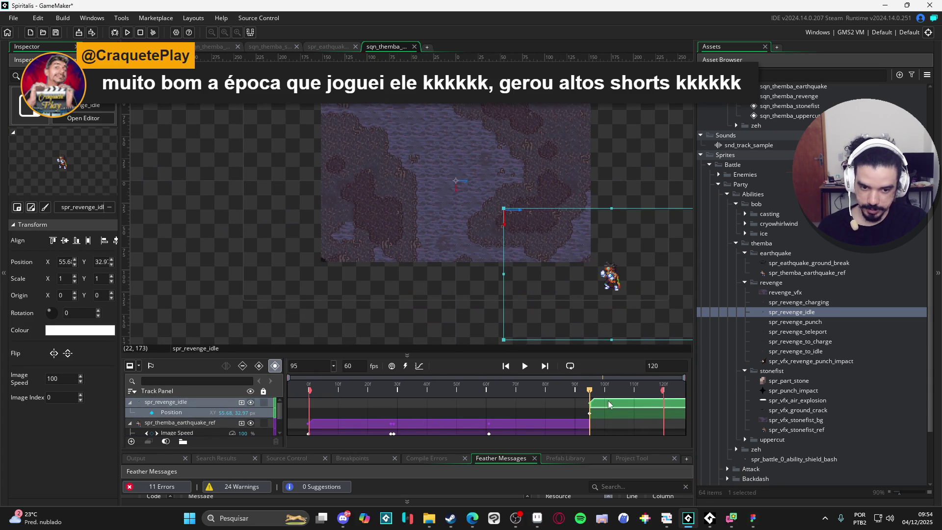
Start the idle clip near frame 89 and move its sprite, recording a position key.
drag(607, 404, 589, 404)
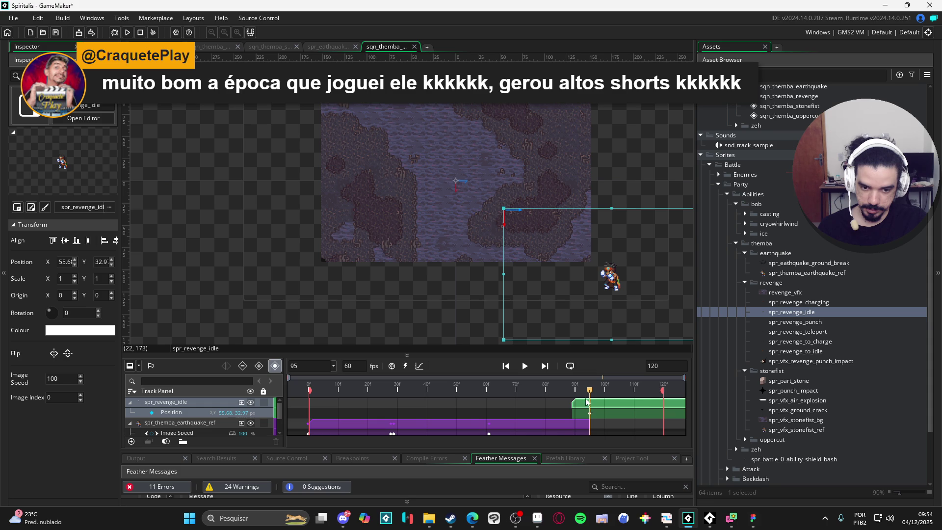
click(573, 390)
drag(613, 277, 505, 196)
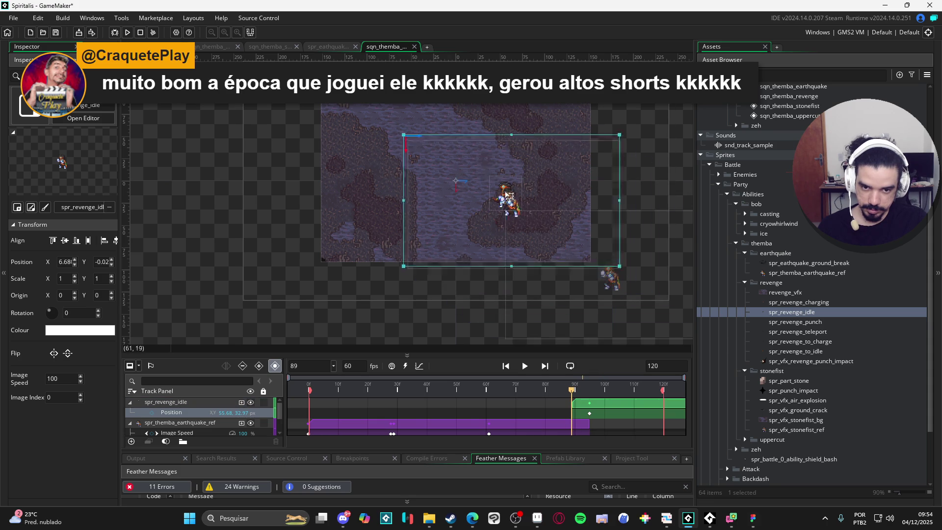
scroll(532, 206, up, 5)
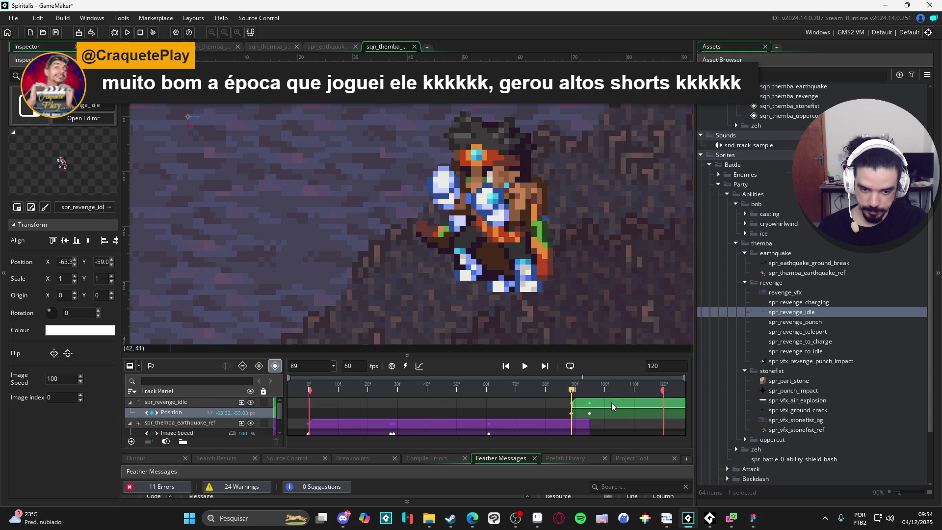
Slide the spr_revenge_idle clip right so it begins at the earthquake clip's end, frame 95.
click(602, 405)
click(572, 414)
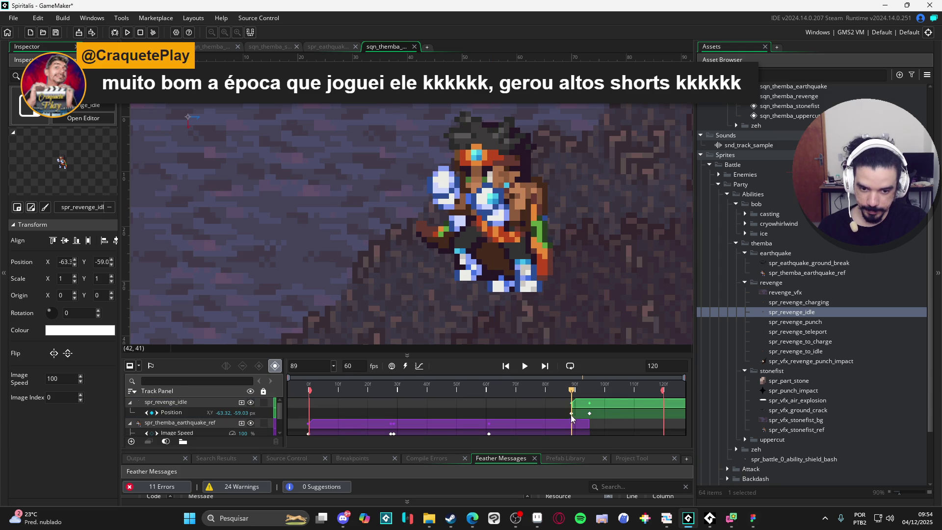
click(596, 405)
mouse_move(595, 403)
mouse_down()
mouse_move(445, 403)
mouse_move(599, 408)
mouse_move(466, 408)
mouse_move(620, 404)
mouse_move(597, 391)
mouse_move(626, 395)
mouse_up()
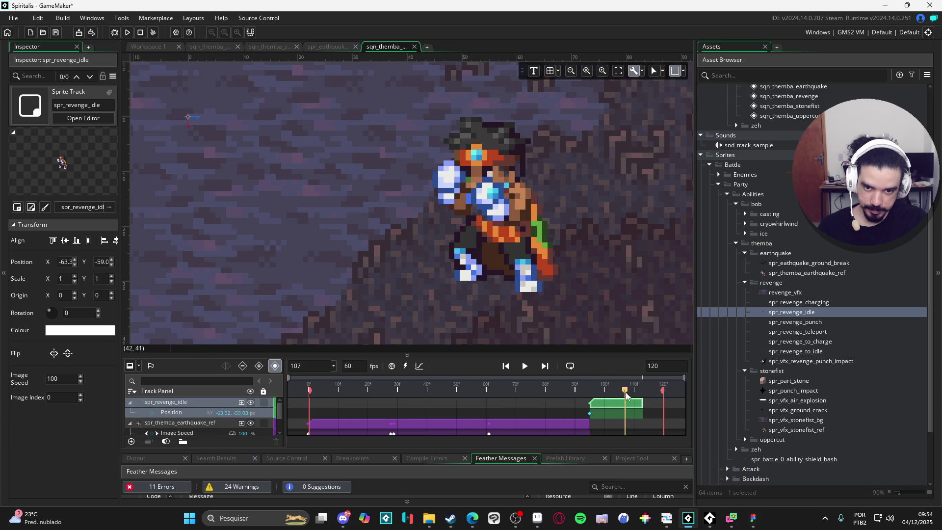
Preview the handoff, then enlarge the timeline to reveal the spr_vfx_stonefist_bg track.
key(space)
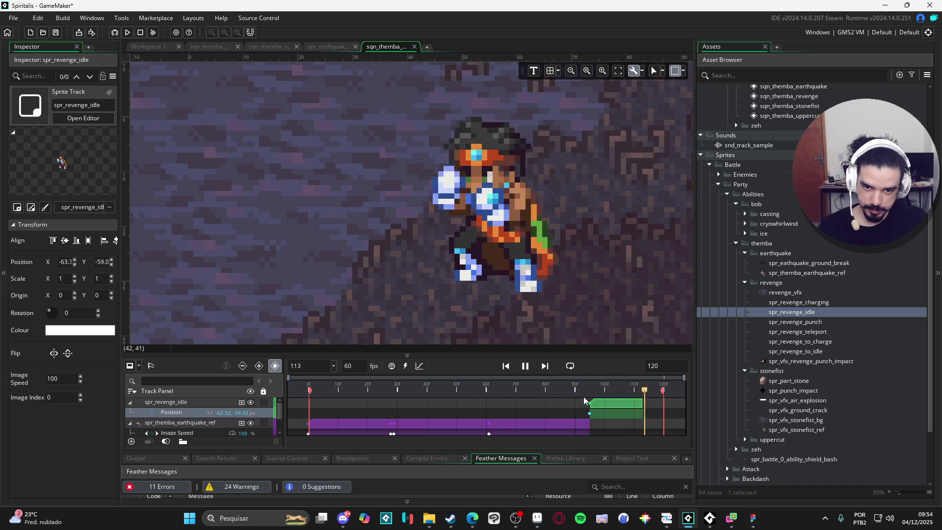
key(space)
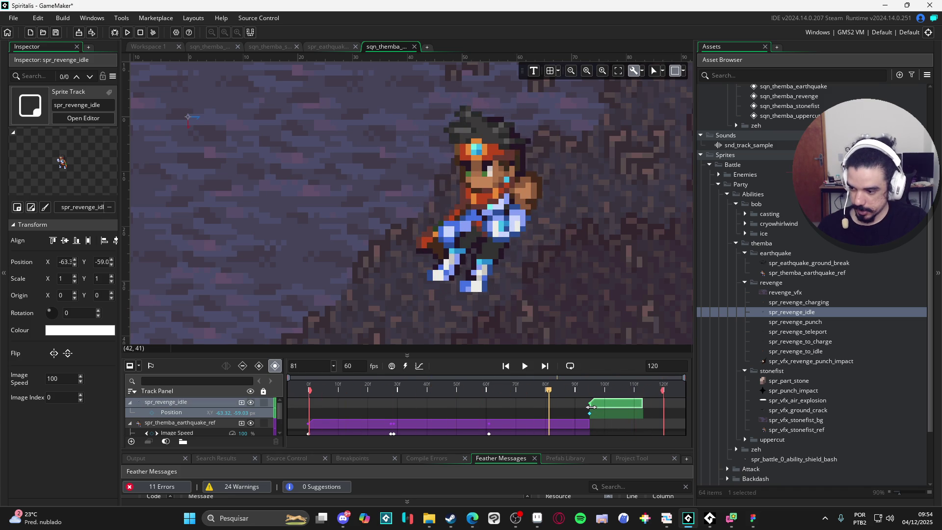
drag(578, 353, 577, 307)
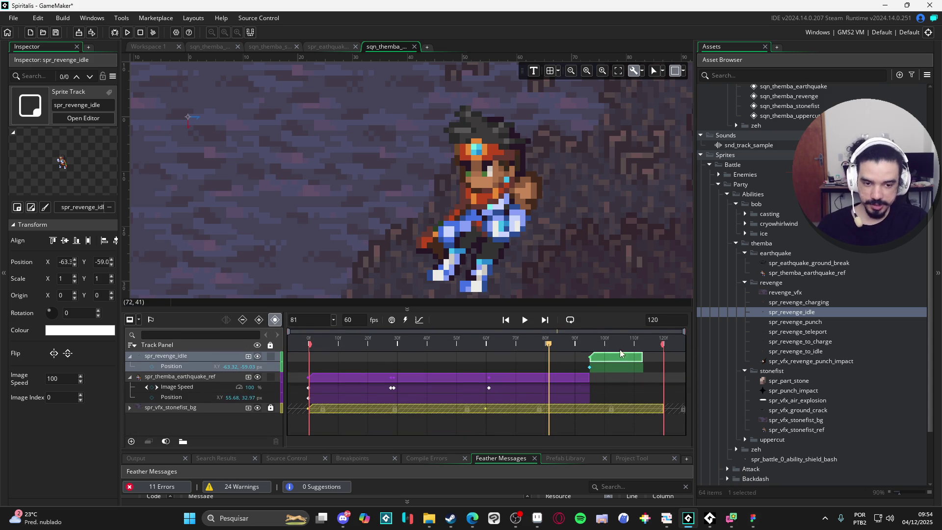
scroll(534, 251, down, 5)
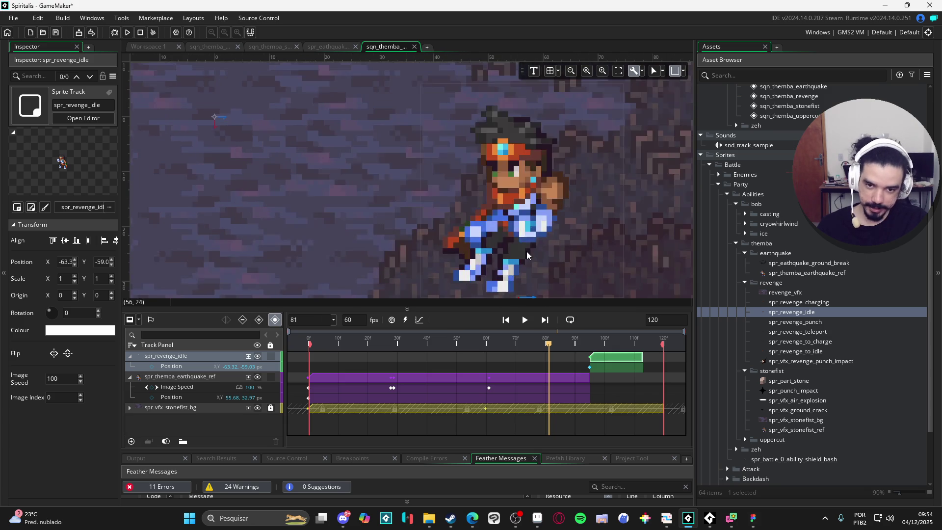
scroll(497, 240, up, 3)
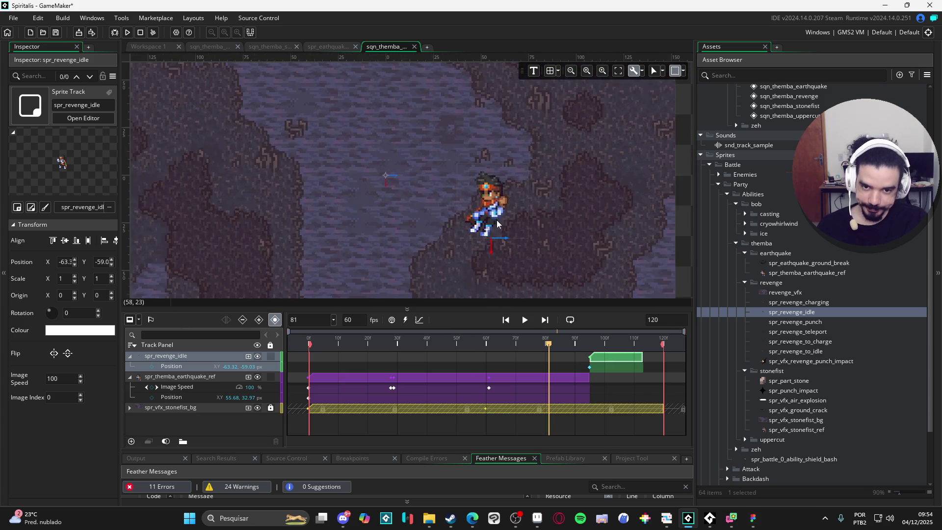
click(613, 363)
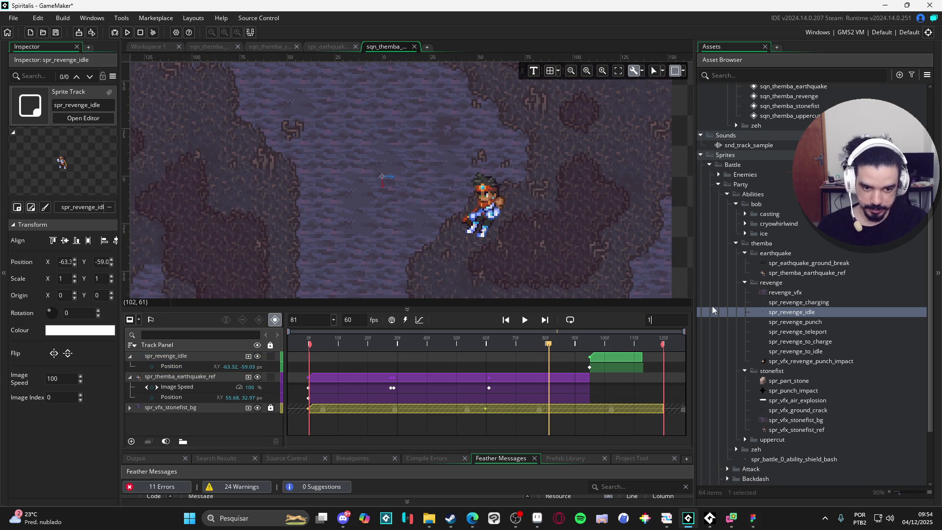
Set the sequence length to 150 and stretch the spr_revenge_idle clip to frame 150.
text(150)
click(553, 359)
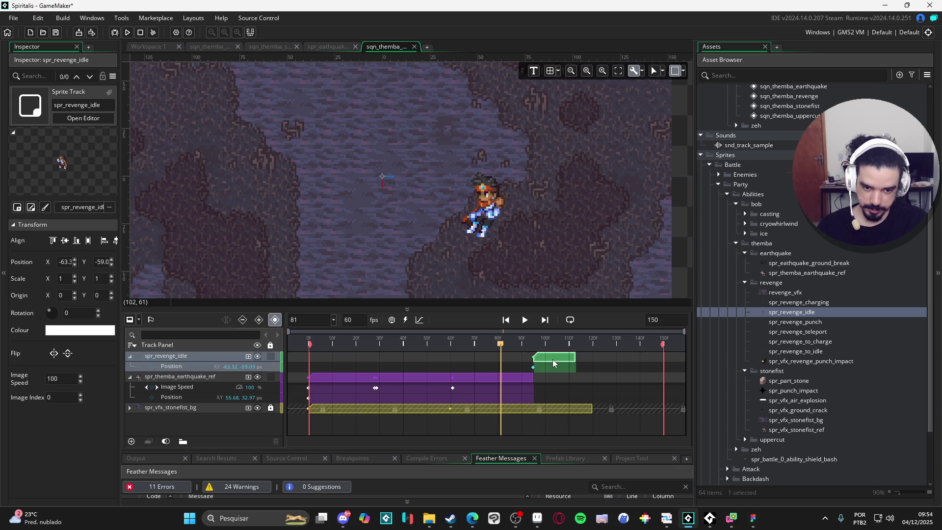
drag(574, 357, 663, 356)
mouse_move(514, 341)
mouse_down()
mouse_move(621, 346)
mouse_move(583, 348)
mouse_up()
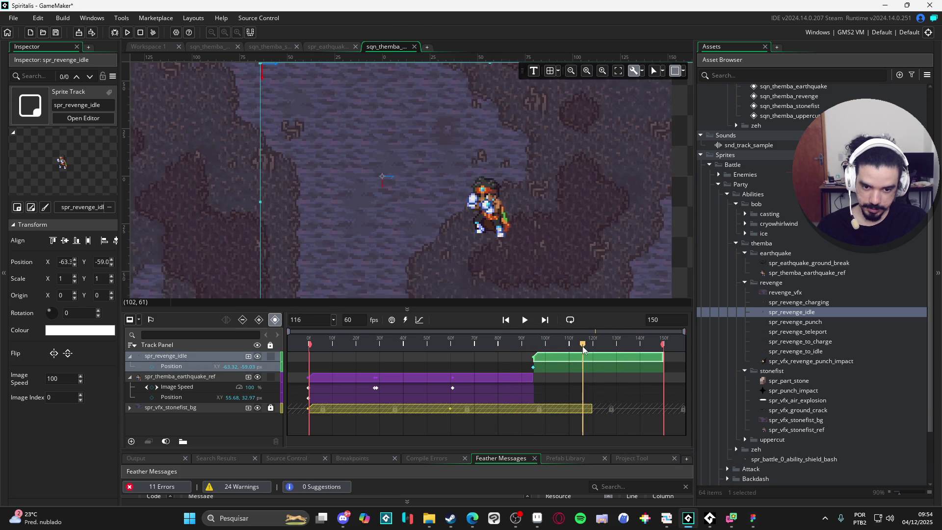
Unlock the spr_vfx_stonefist_bg track and extend its clip to frame 150.
click(571, 407)
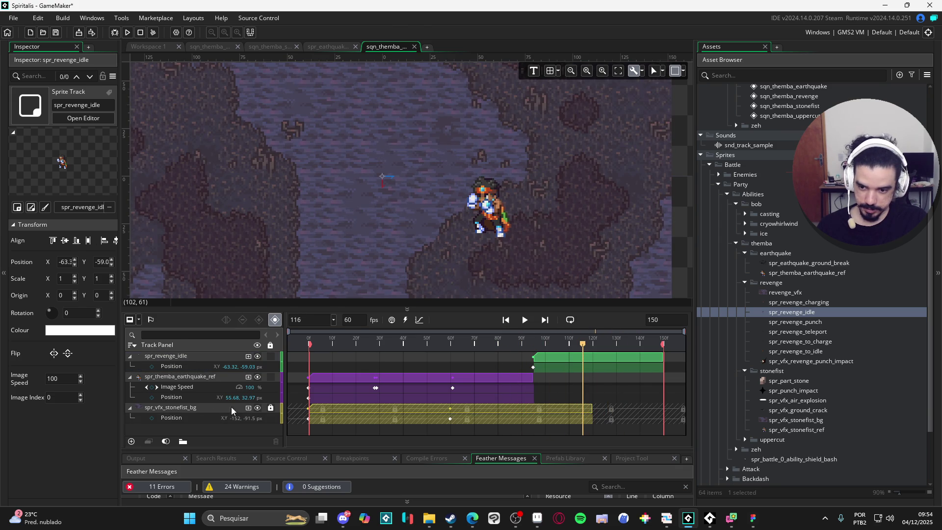
click(269, 408)
drag(592, 409, 662, 408)
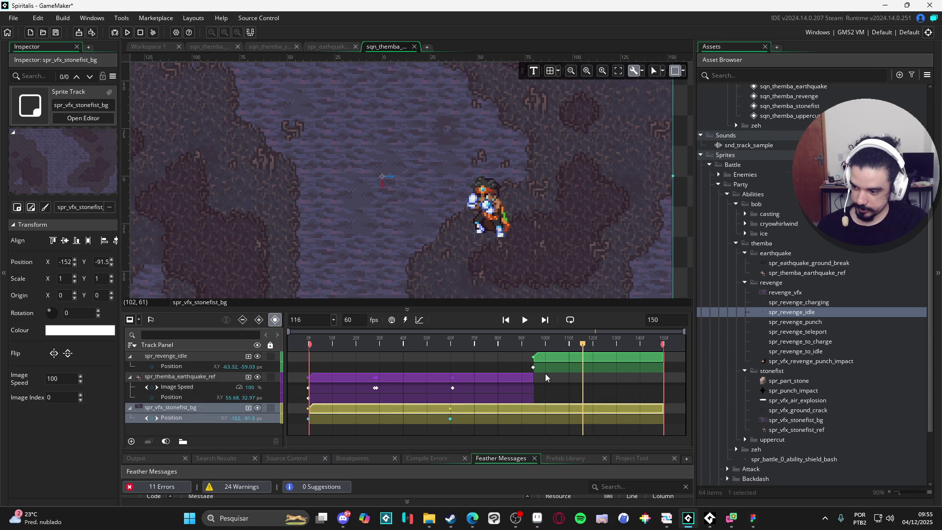
mouse_move(543, 347)
mouse_down()
mouse_move(534, 347)
mouse_move(664, 358)
mouse_up()
key(space)
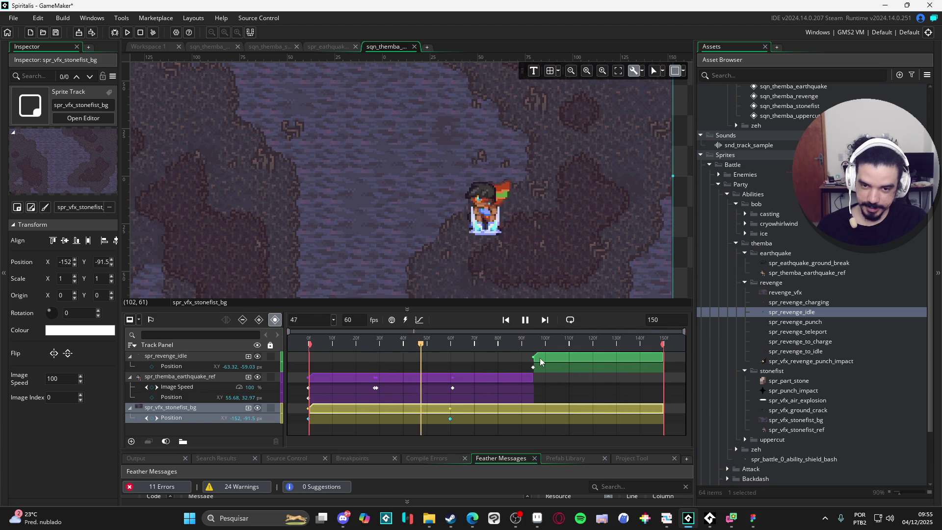
key(space)
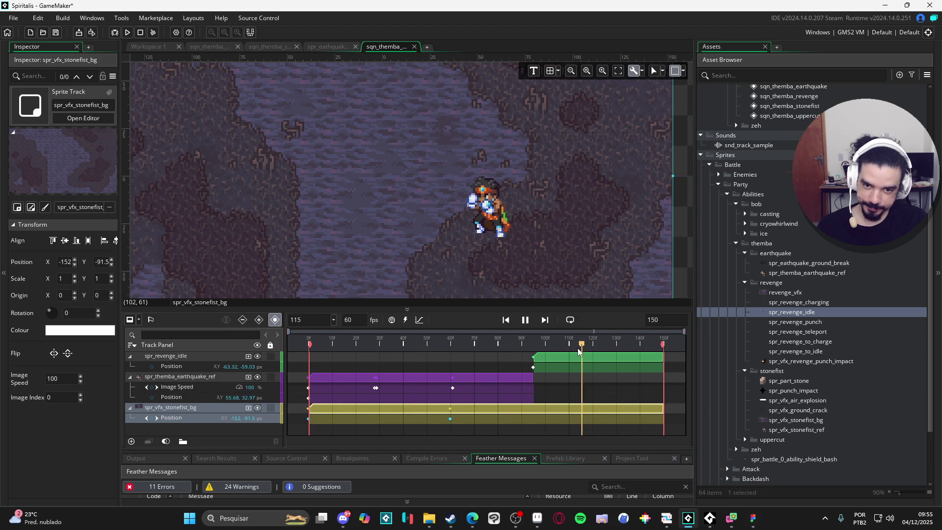
drag(573, 346, 229, 339)
key(space)
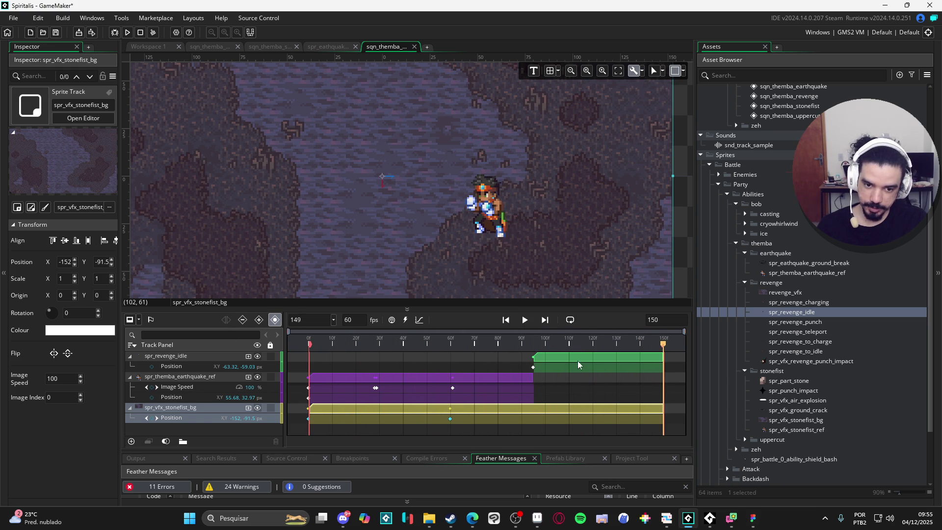
key(space)
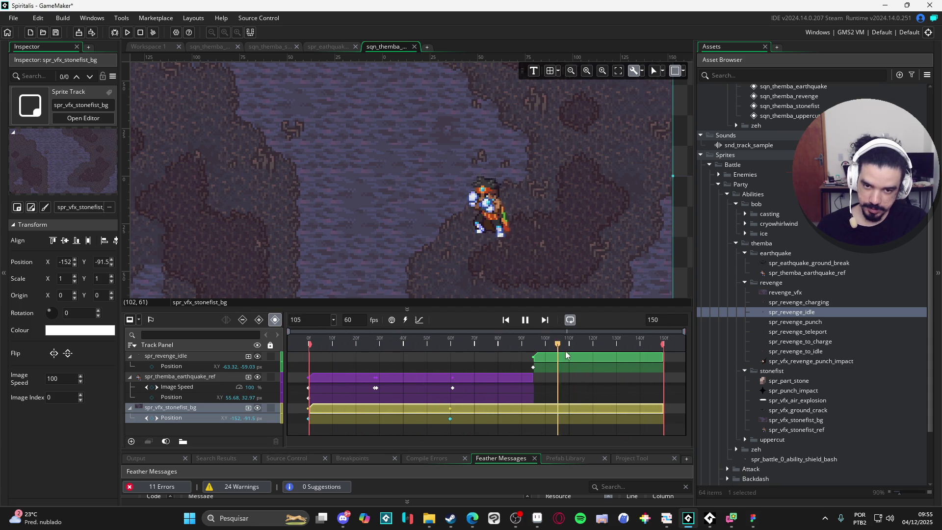
key(space)
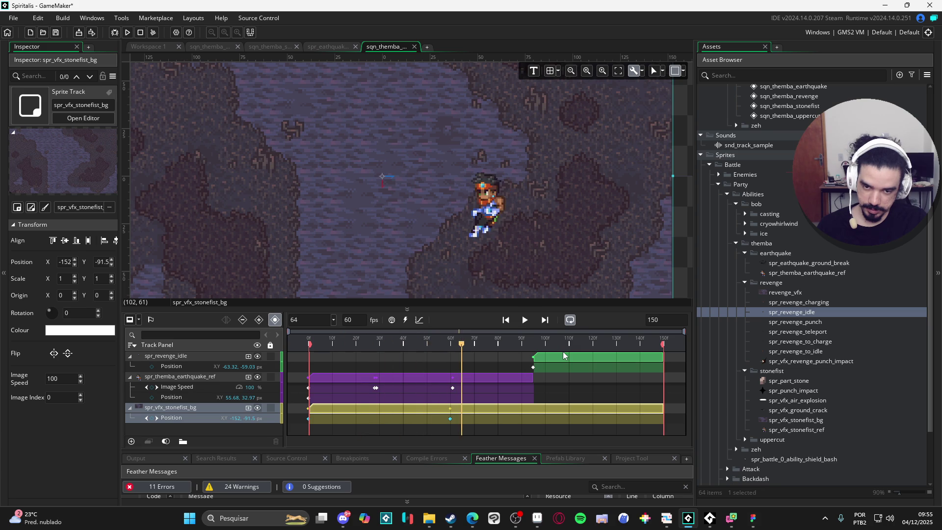
key(Home)
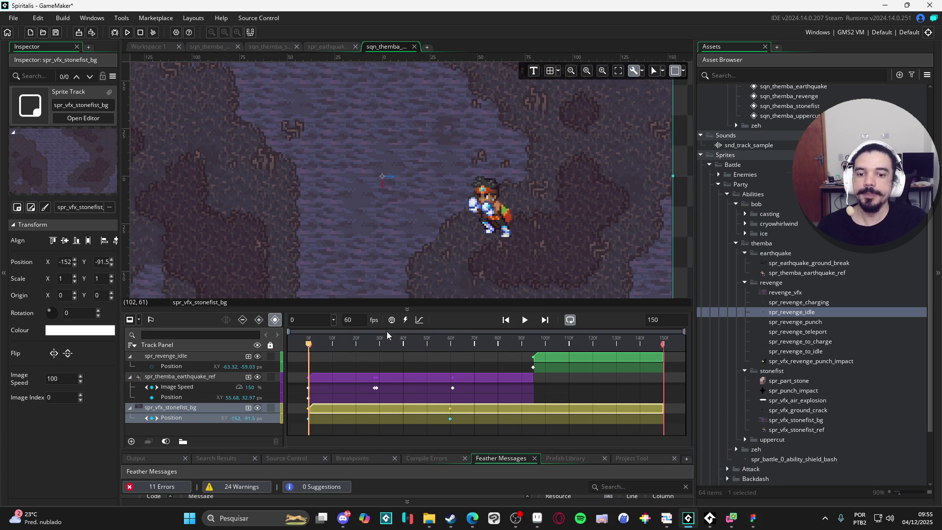
scroll(454, 280, down, 1)
mouse_move(307, 360)
mouse_down()
mouse_move(337, 340)
mouse_move(360, 342)
mouse_move(305, 348)
mouse_move(375, 350)
mouse_up()
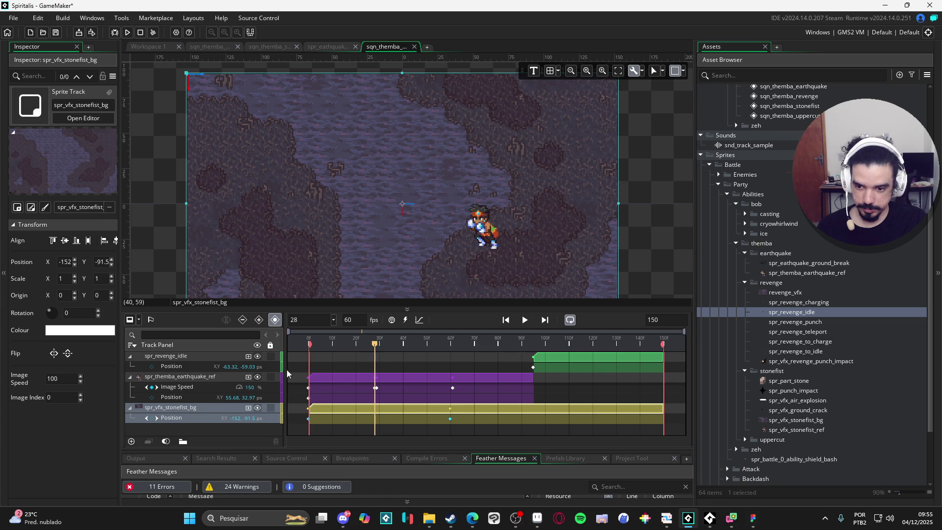
Drag the earthquake reference sprite left to X -4.31, recording a position key.
click(490, 242)
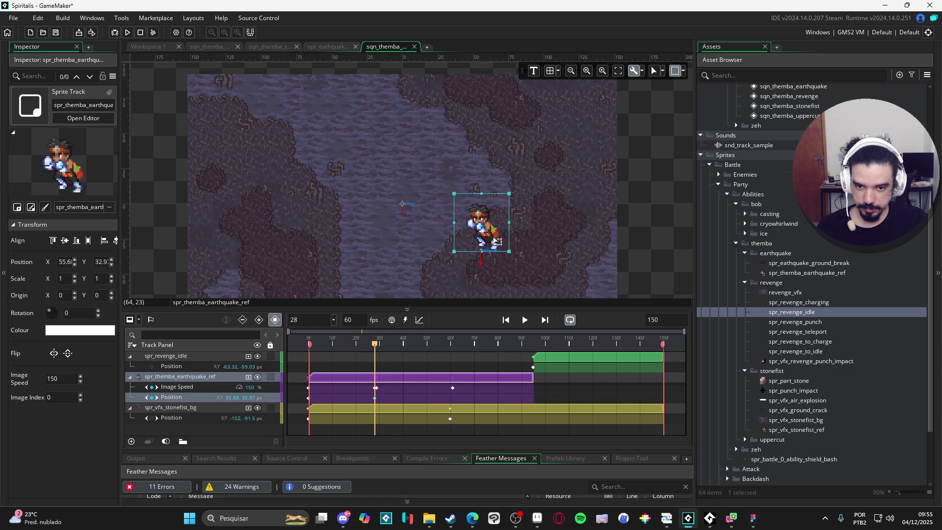
drag(490, 241, 406, 242)
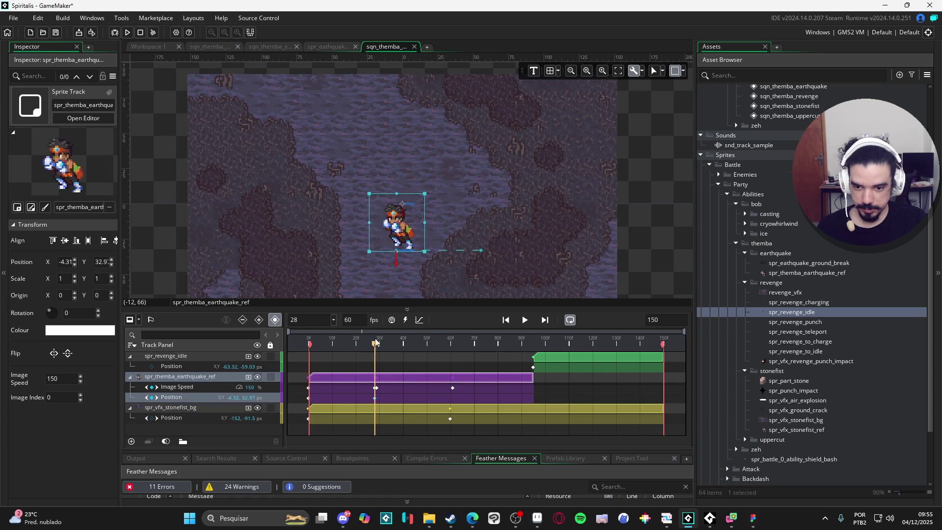
mouse_move(373, 346)
mouse_down()
mouse_move(309, 346)
mouse_move(430, 346)
mouse_up()
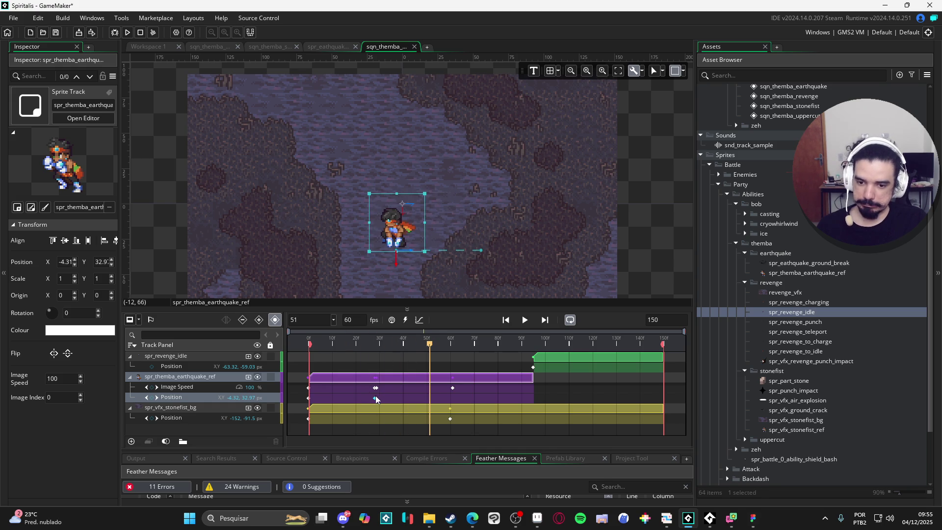
Replay the move, then shift the position key earlier to around frame 12.
key(space)
click(358, 339)
click(356, 343)
click(358, 343)
click(346, 344)
key(space)
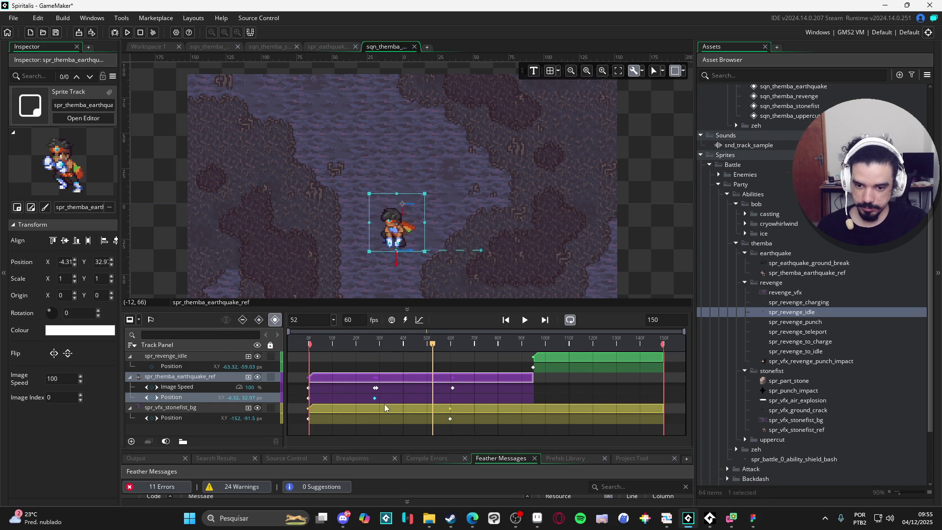
drag(376, 400, 331, 398)
mouse_move(355, 342)
mouse_down()
mouse_move(326, 341)
mouse_move(432, 342)
mouse_move(193, 343)
mouse_move(410, 344)
mouse_up()
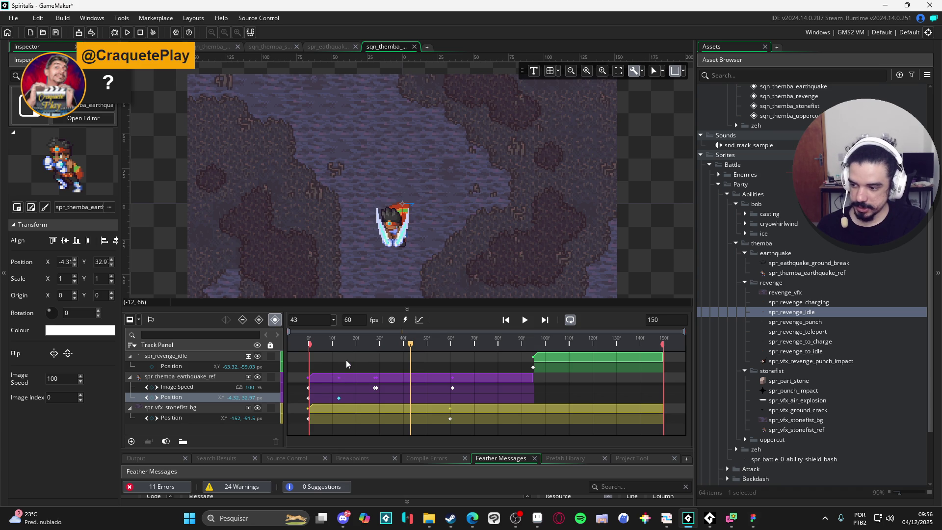
Scrub and play the opening frames, inspecting the pose around frames 13–24.
mouse_move(351, 343)
mouse_down()
mouse_move(216, 339)
mouse_move(397, 343)
mouse_move(192, 346)
mouse_move(316, 358)
mouse_up()
mouse_move(371, 343)
mouse_down()
mouse_move(329, 344)
mouse_move(407, 343)
mouse_up()
key(space)
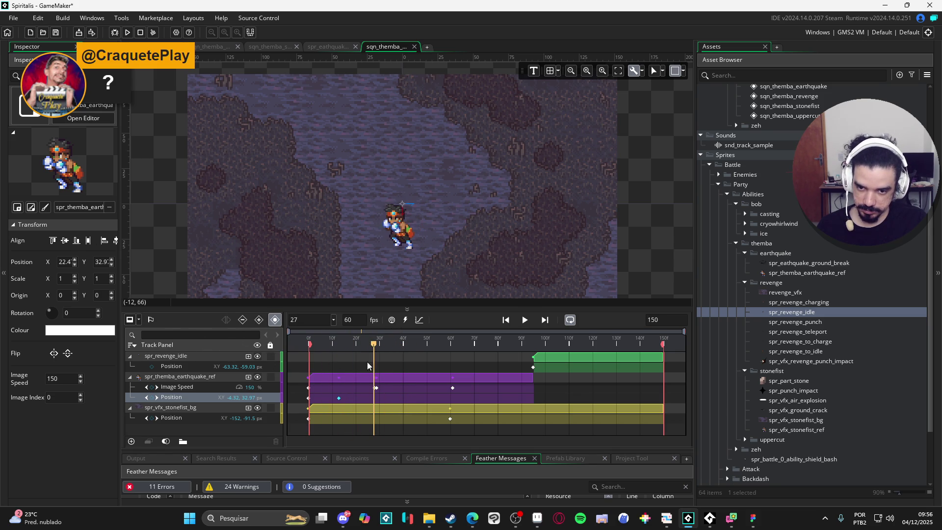
key(space)
mouse_move(356, 344)
mouse_down()
mouse_move(319, 343)
mouse_move(367, 343)
mouse_up()
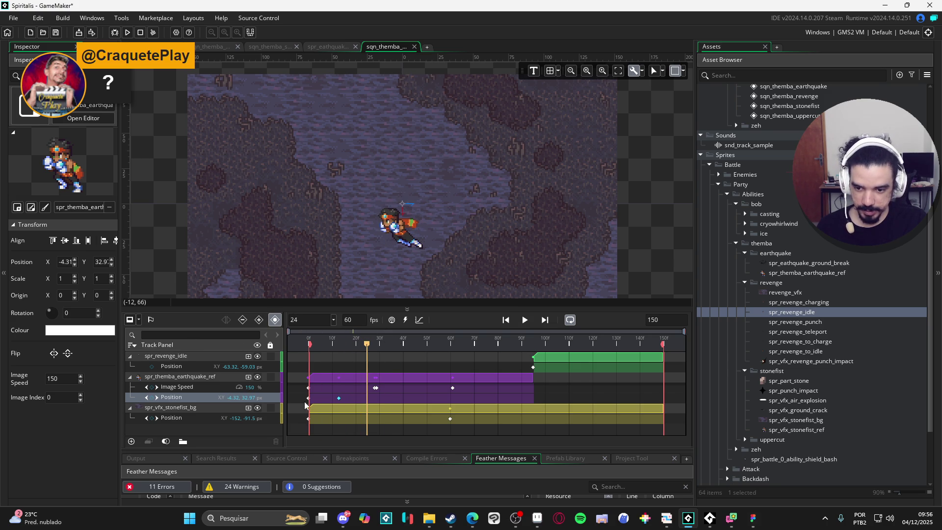
mouse_move(355, 345)
mouse_down()
mouse_move(283, 355)
mouse_move(339, 364)
mouse_up()
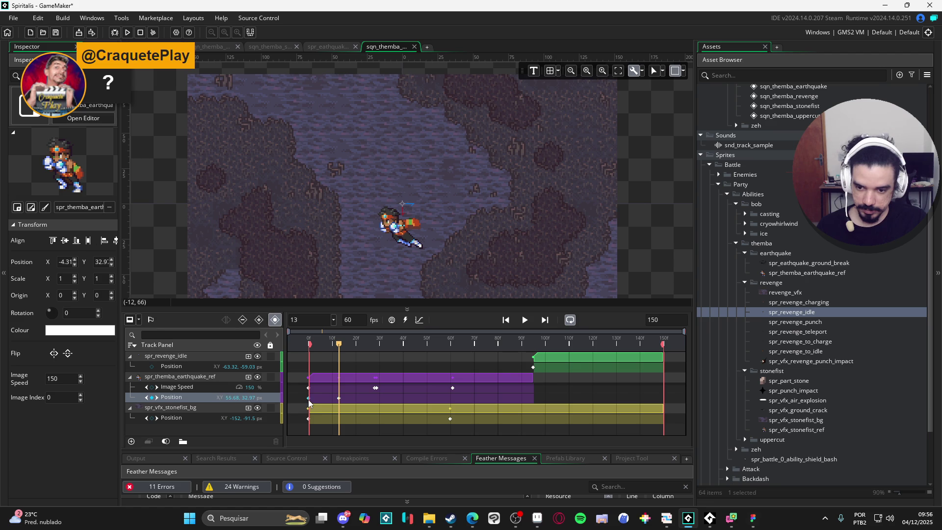
mouse_move(335, 358)
mouse_down()
mouse_move(362, 352)
mouse_move(322, 339)
mouse_move(425, 356)
mouse_move(301, 340)
mouse_move(255, 343)
mouse_move(354, 347)
mouse_move(211, 344)
mouse_move(338, 352)
mouse_move(231, 344)
mouse_move(376, 344)
mouse_move(341, 346)
mouse_up()
Shift the earthquake sprite further left to about X -37.3 and preview the motion.
click(410, 239)
drag(410, 240, 362, 241)
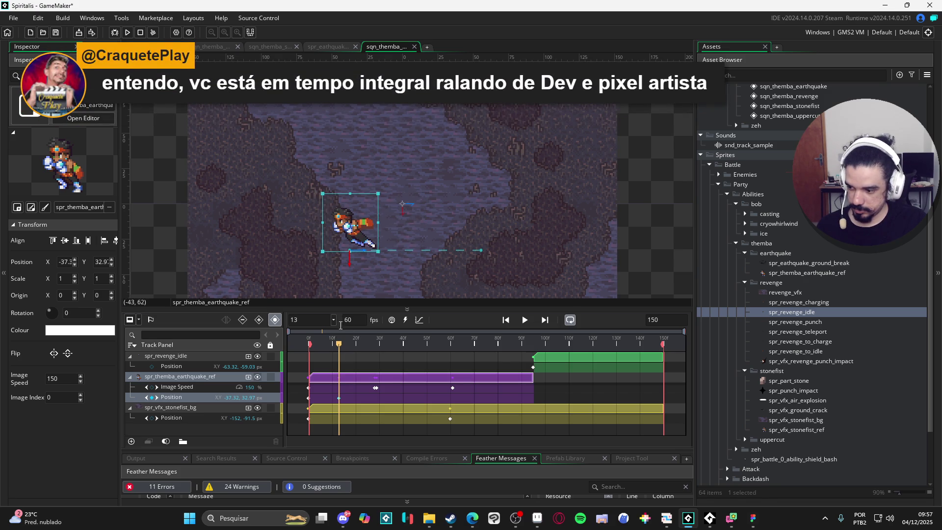
key(space)
key(space)
click(607, 232)
key(space)
key(space)
key(space)
key(space)
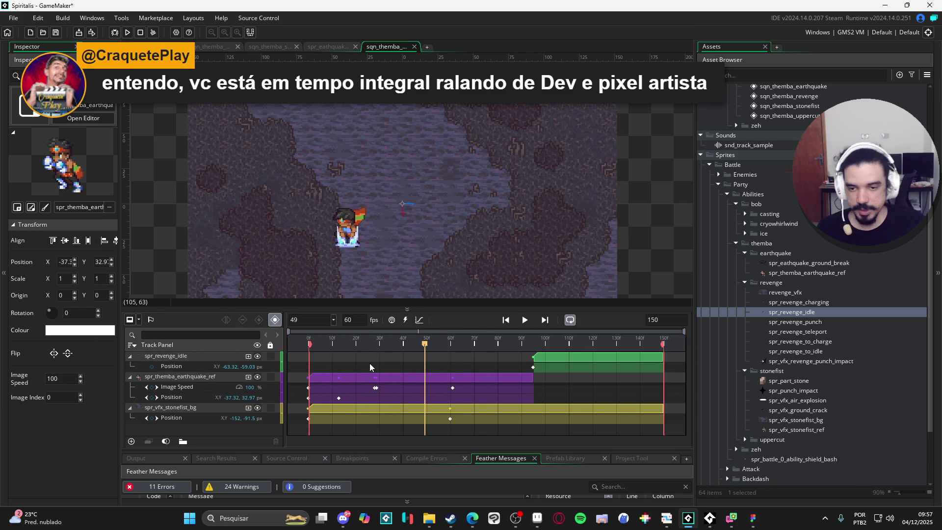
key(space)
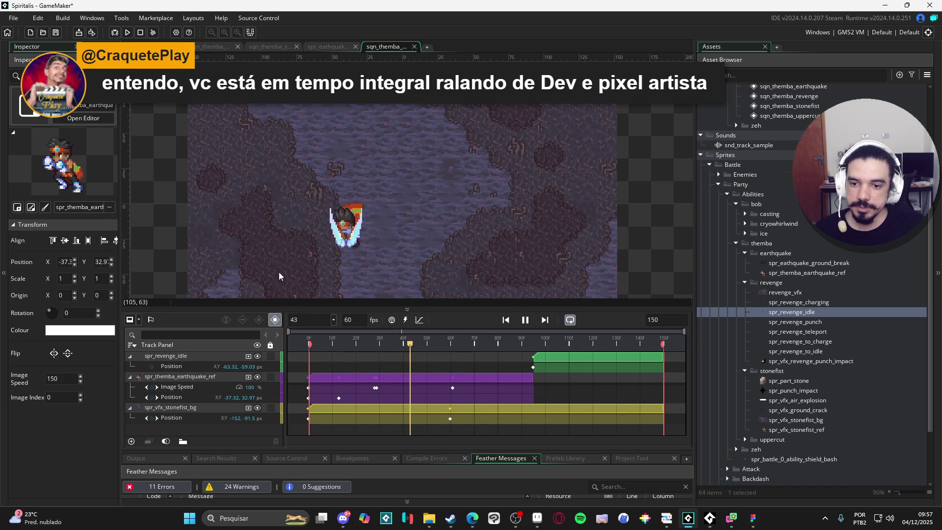
mouse_move(315, 349)
mouse_down()
mouse_move(296, 349)
mouse_move(378, 357)
mouse_move(339, 363)
mouse_up()
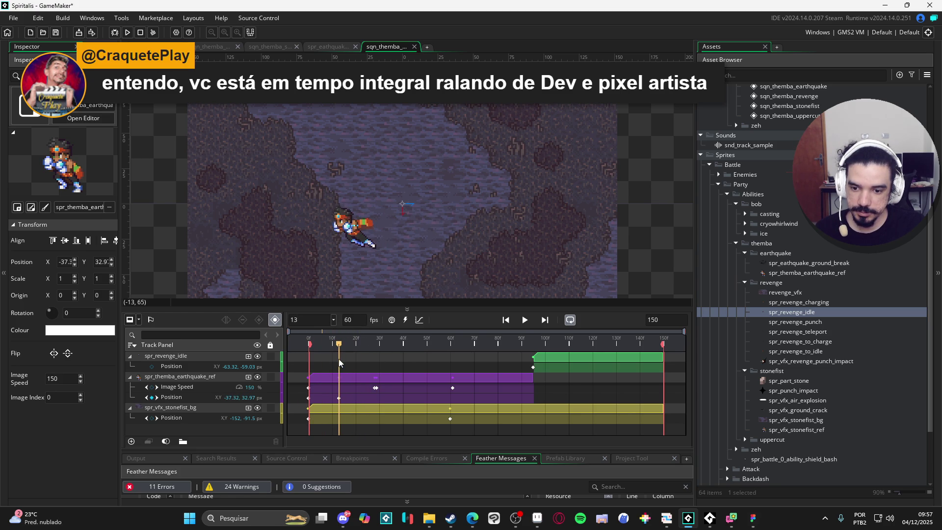
right_click(214, 378)
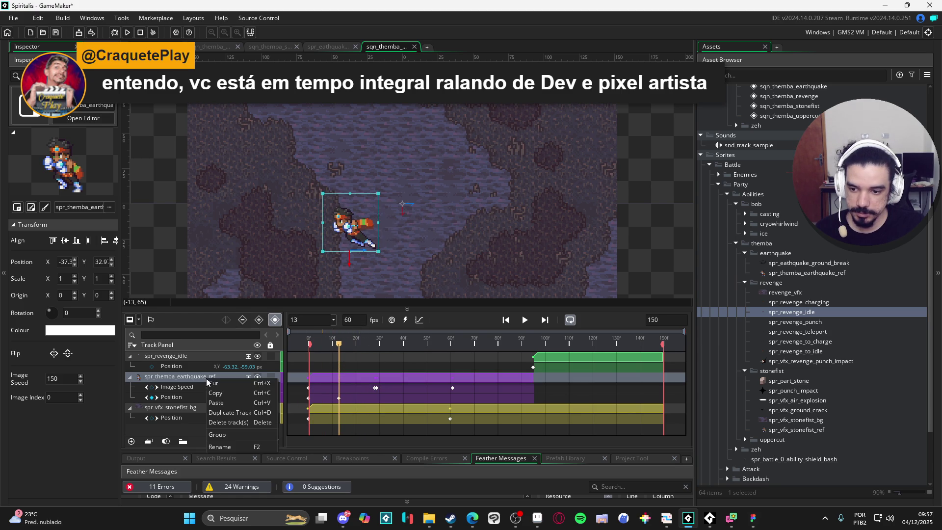
Duplicate the spr_themba_earthquake_ref track and trim the copy's clip to end at frame 13.
click(242, 414)
click(346, 378)
drag(531, 380, 339, 381)
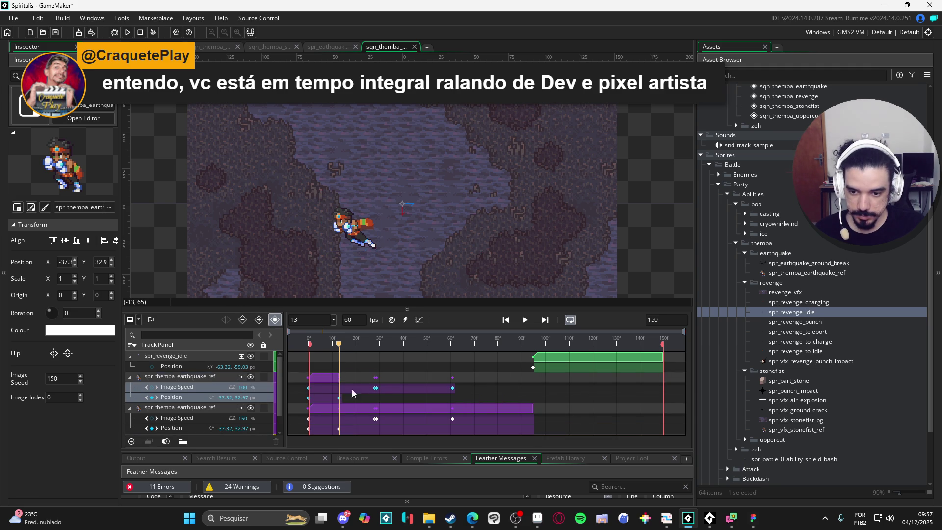
key(Home)
click(353, 407)
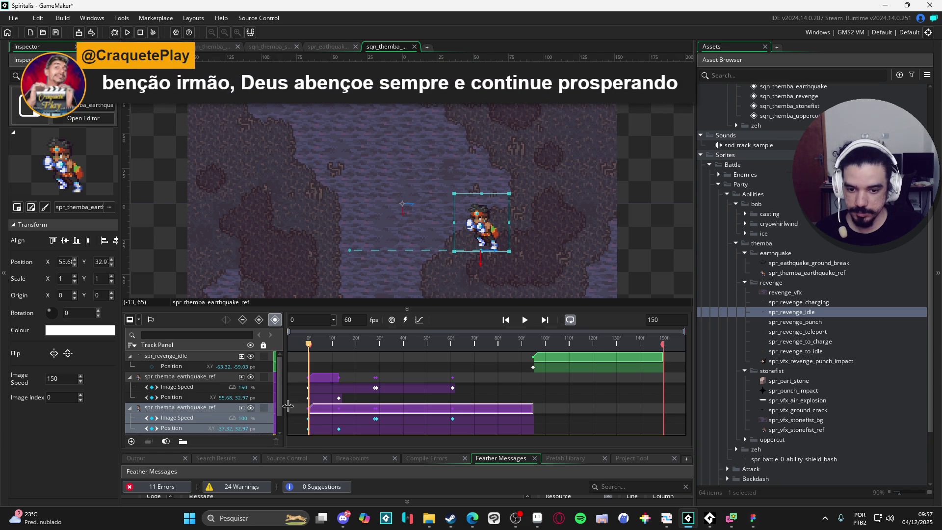
scroll(322, 416, down, 1)
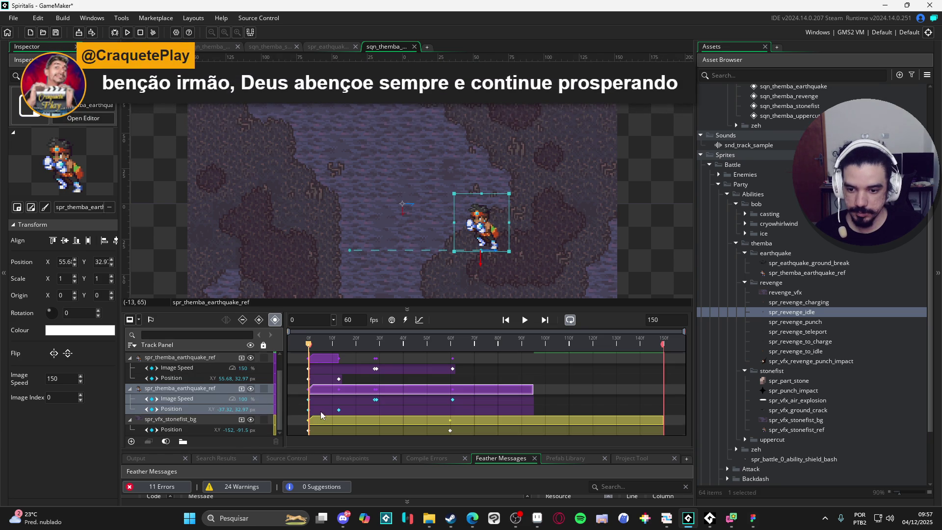
Add a Colour Multiply track to the lower ref copy with alpha 0 at frame 0.
click(240, 388)
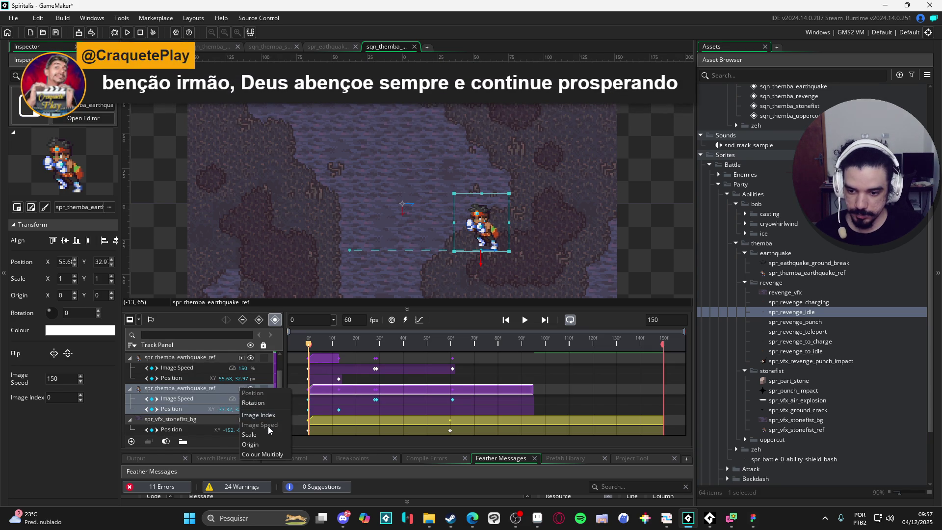
click(264, 452)
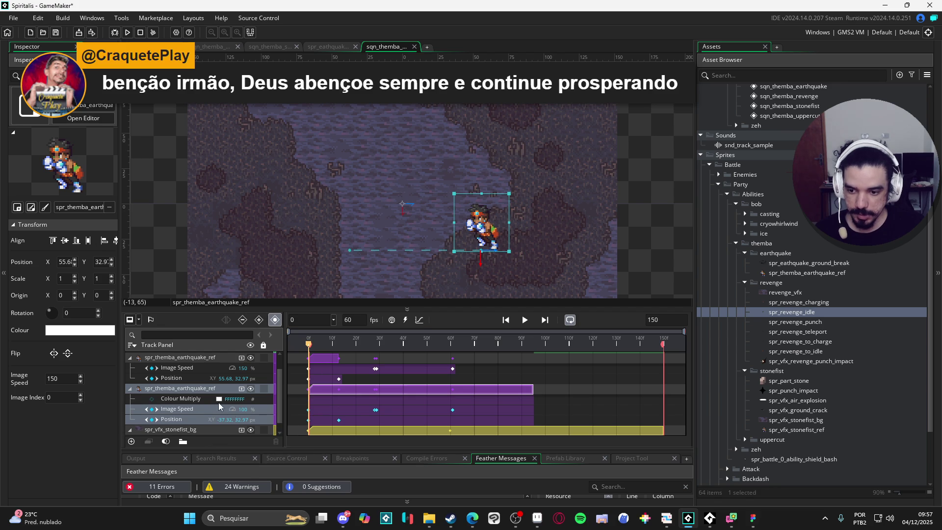
click(219, 398)
drag(256, 117, 187, 116)
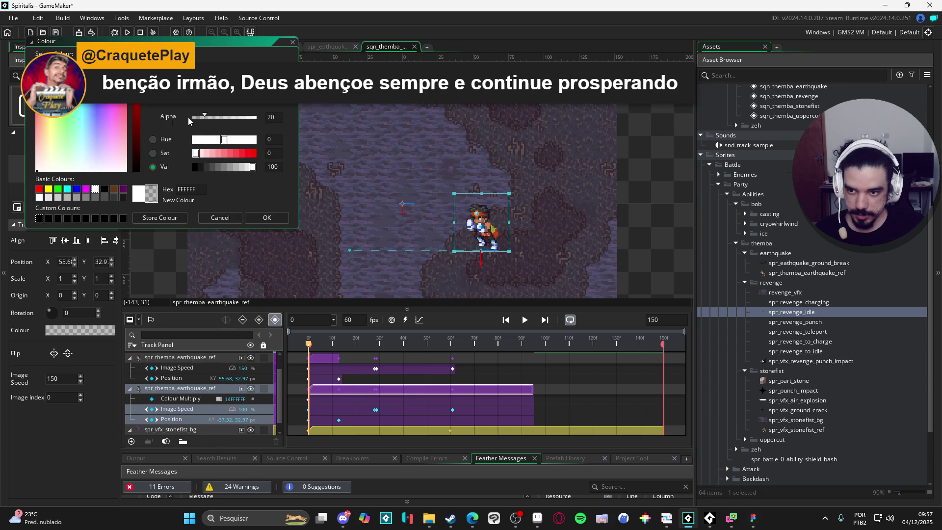
click(266, 217)
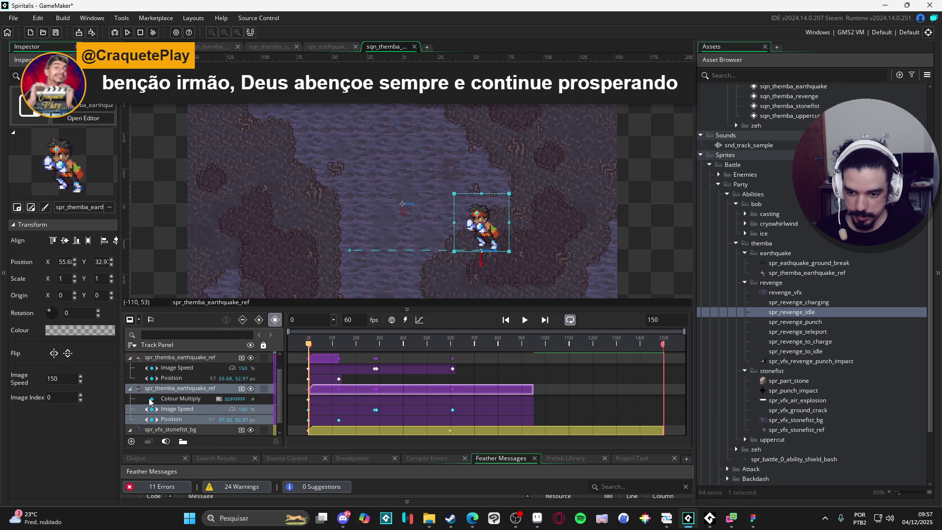
Set a fully opaque white Colour Multiply key at frame 13 and preview the fade-in.
drag(309, 346, 339, 346)
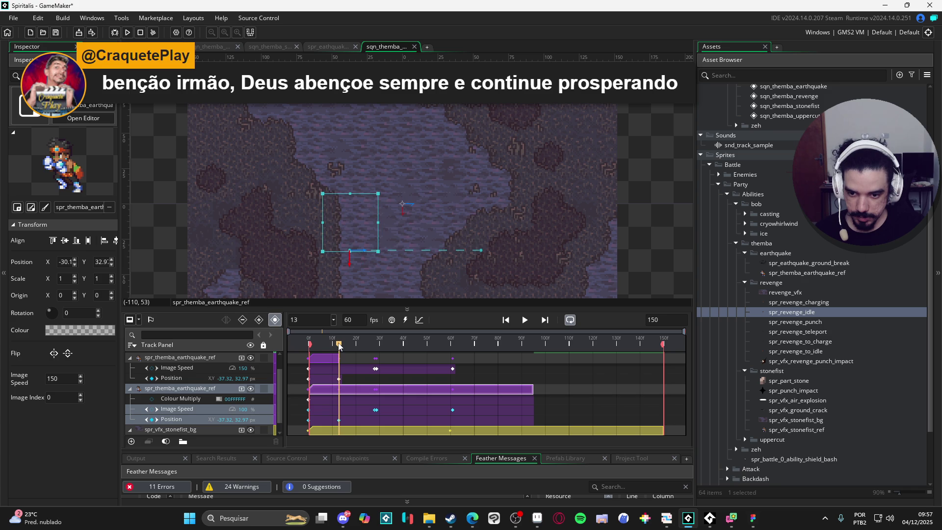
click(221, 399)
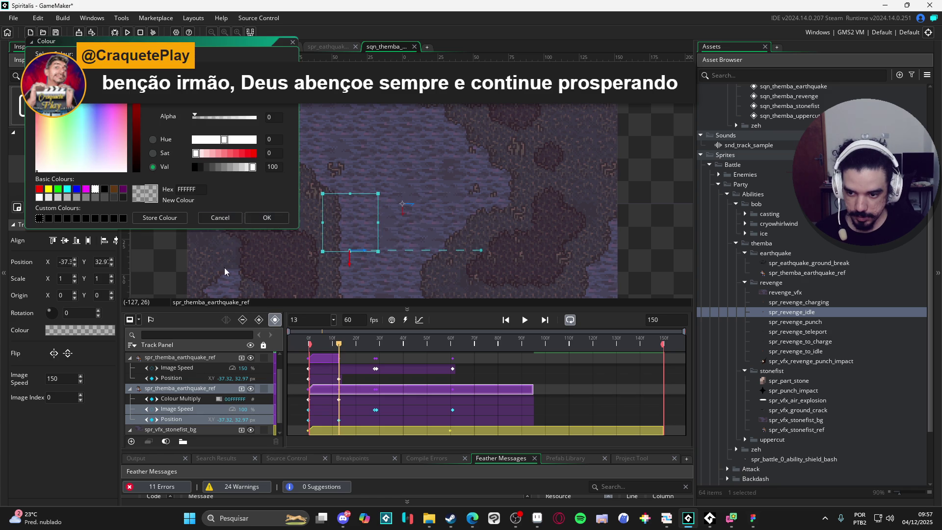
key(Escape)
click(220, 398)
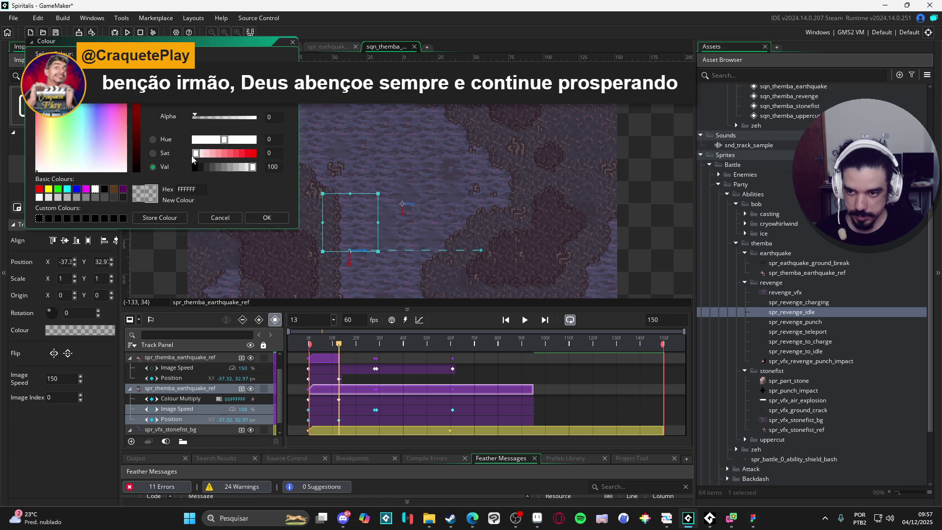
click(250, 121)
click(275, 218)
key(Home)
drag(309, 343, 373, 348)
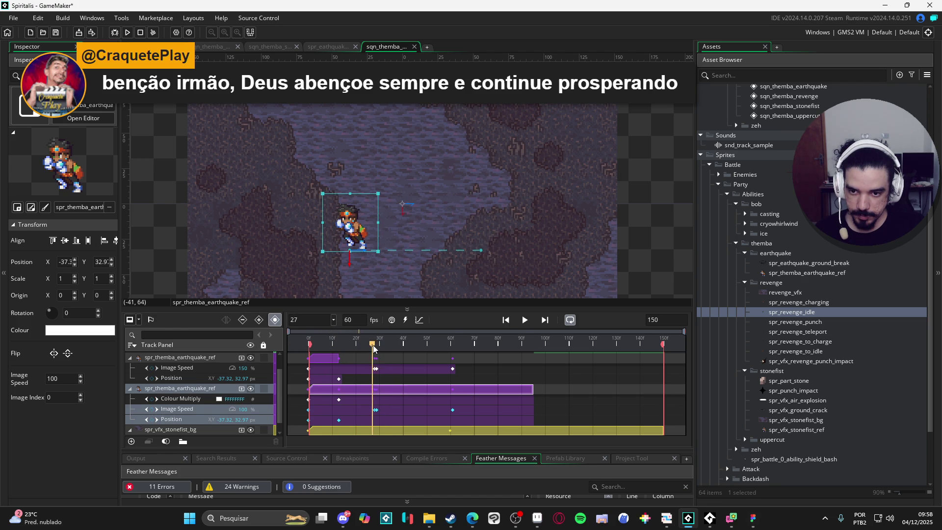
Shift the earthquake_ref clips and keys along the timeline, then preview frames 6–16.
drag(388, 390, 357, 392)
mouse_move(372, 344)
mouse_down()
mouse_move(293, 332)
mouse_move(350, 339)
mouse_move(310, 337)
mouse_move(337, 334)
mouse_move(323, 335)
mouse_up()
drag(344, 390, 375, 391)
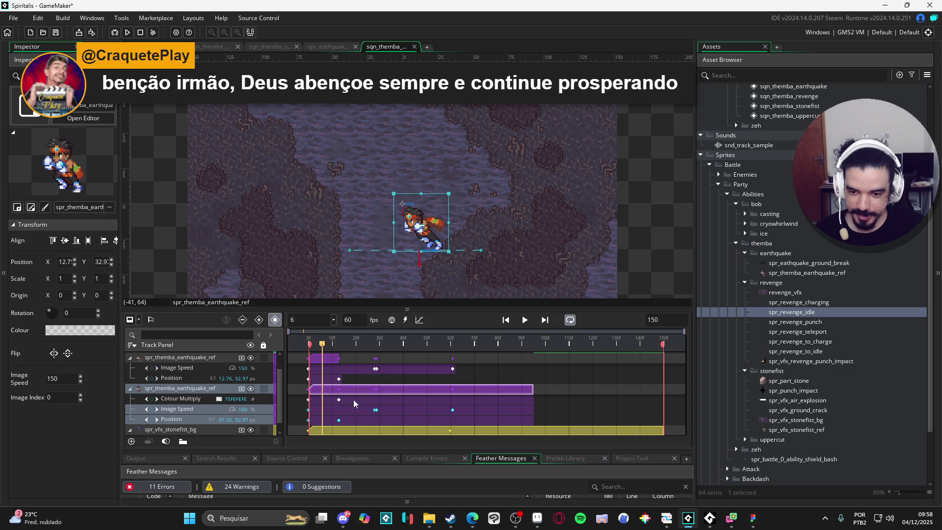
mouse_move(340, 341)
mouse_down()
mouse_move(318, 343)
mouse_move(343, 345)
mouse_up()
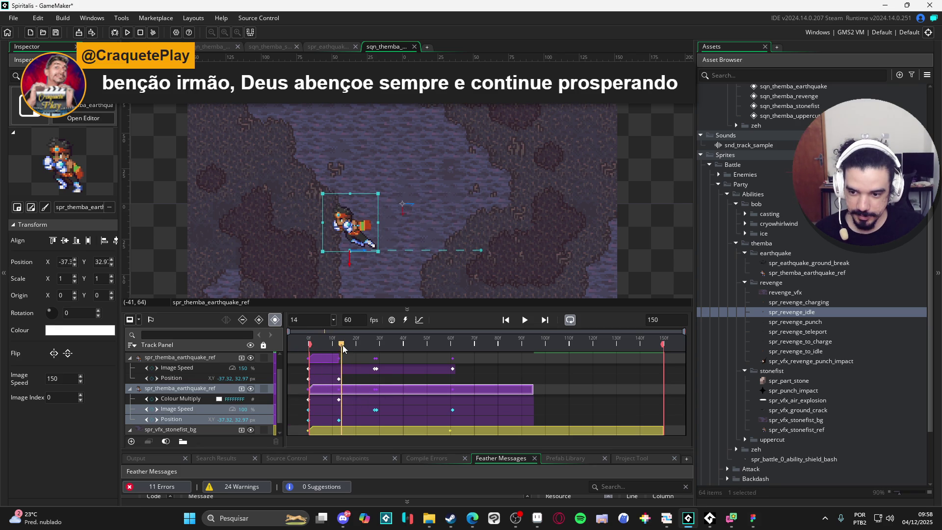
click(307, 400)
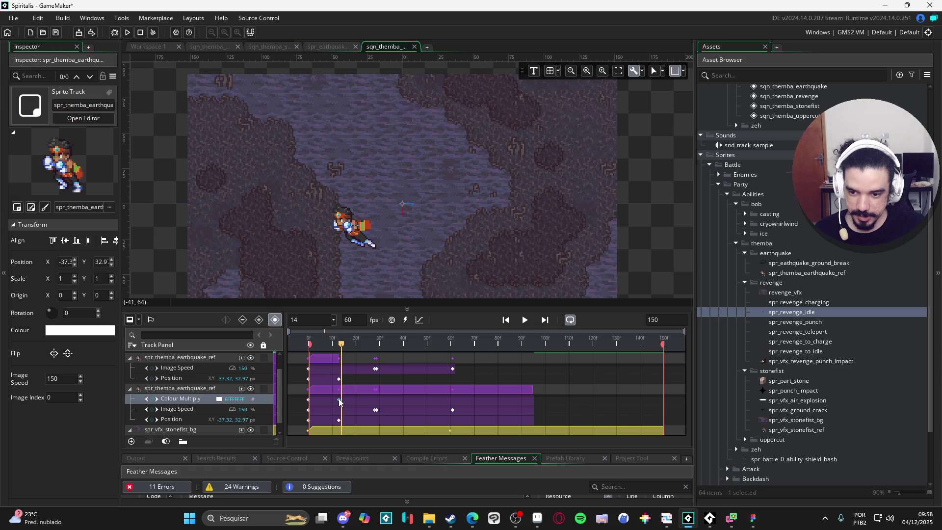
Set the frame-28 Colour Multiply key's alpha to 0 and check the fade-out around frame 21.
mouse_move(363, 346)
mouse_down()
mouse_move(353, 343)
mouse_move(376, 343)
mouse_up()
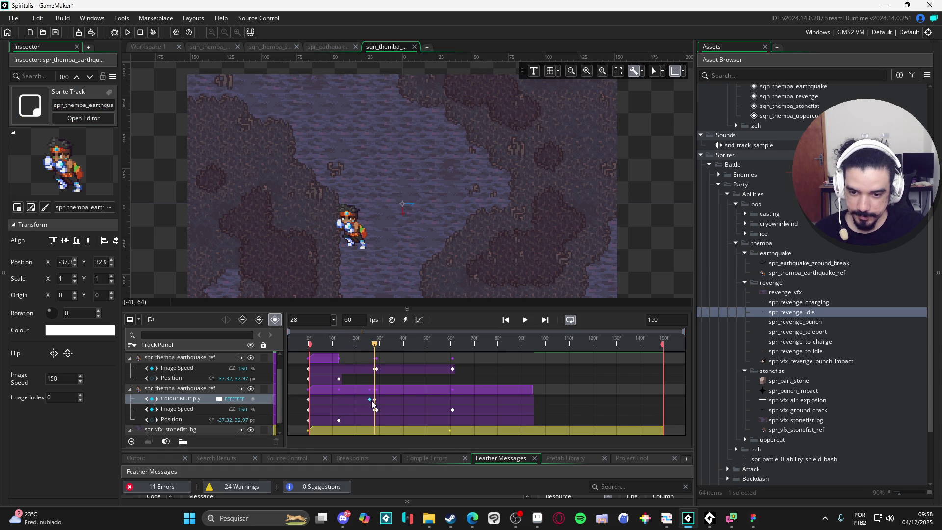
click(371, 401)
click(370, 399)
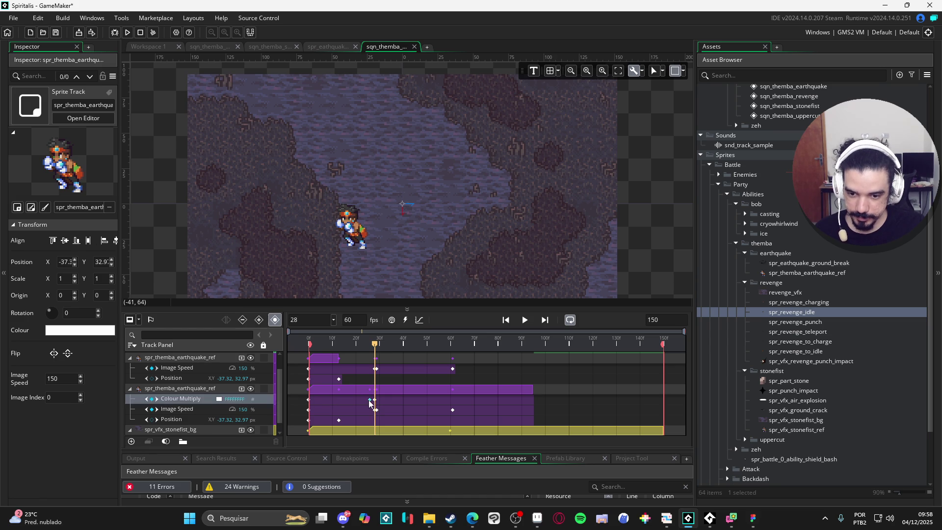
click(221, 401)
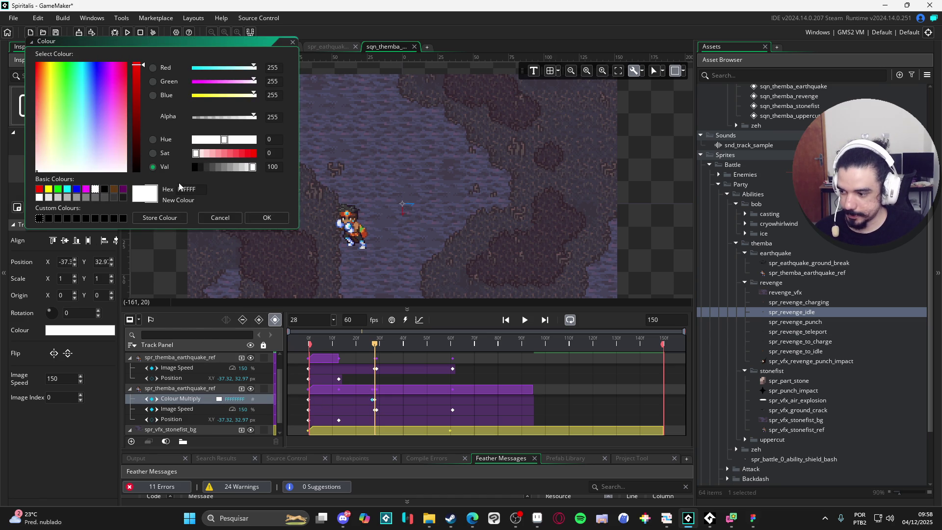
click(195, 118)
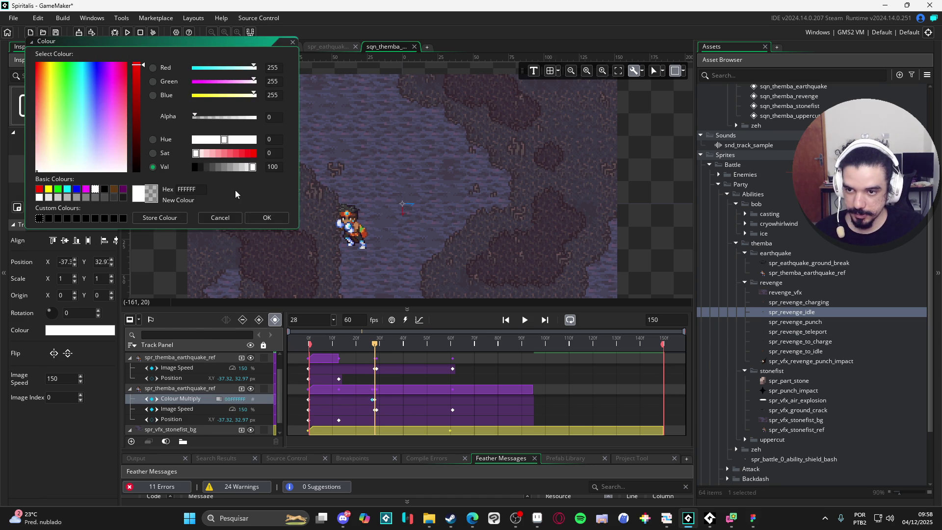
click(266, 219)
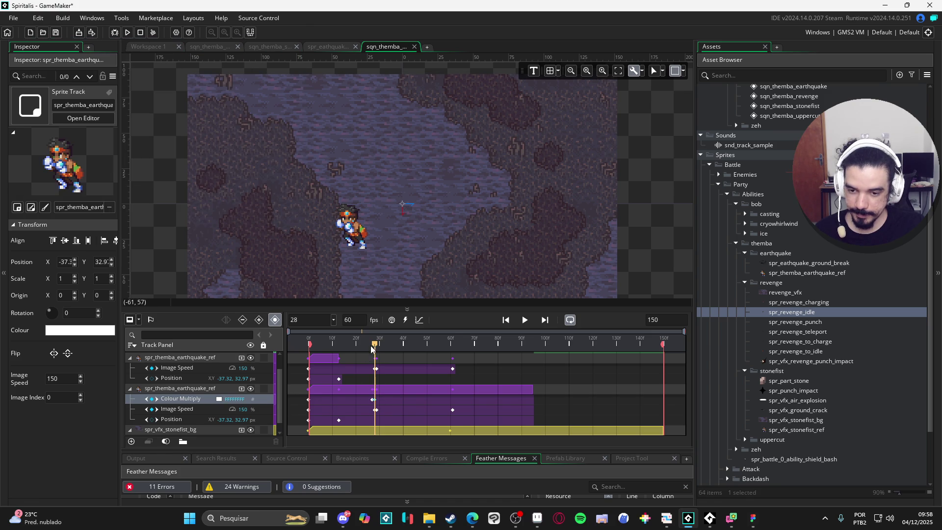
key(Home)
mouse_move(345, 343)
mouse_down()
mouse_move(368, 343)
mouse_move(360, 345)
mouse_up()
Move the second earthquake_ref clip slightly earlier and play the sequence to check it.
drag(384, 390, 352, 391)
drag(309, 340, 342, 340)
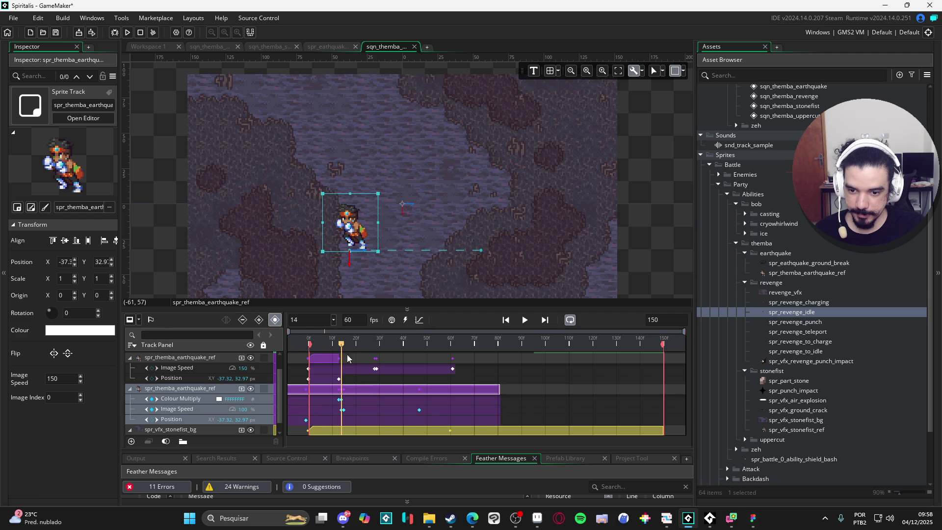
drag(360, 390, 358, 390)
mouse_move(341, 343)
mouse_down()
mouse_move(334, 344)
mouse_move(372, 350)
mouse_up()
key(space)
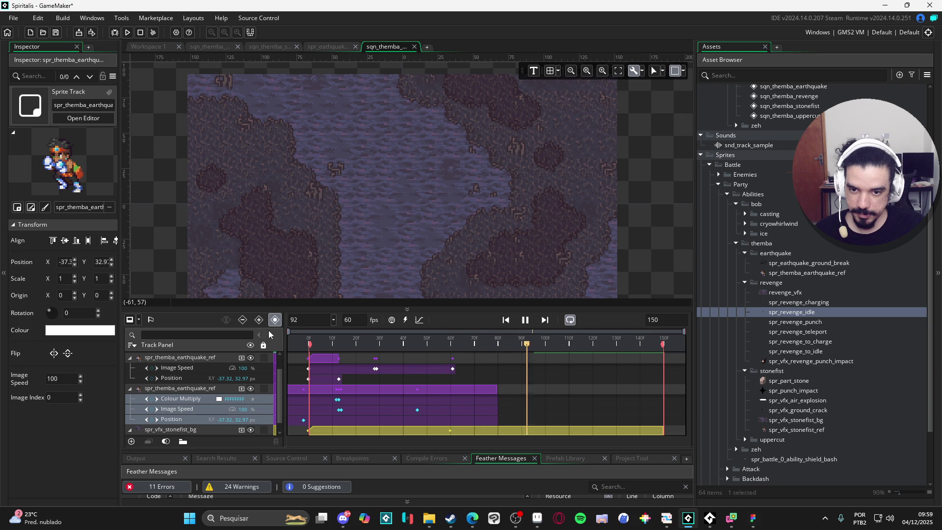
key(space)
Start the spr_revenge_idle clip at frame 80 and scrub through the handoff.
mouse_move(791, 312)
mouse_down()
mouse_move(578, 386)
mouse_move(529, 361)
mouse_up()
key(space)
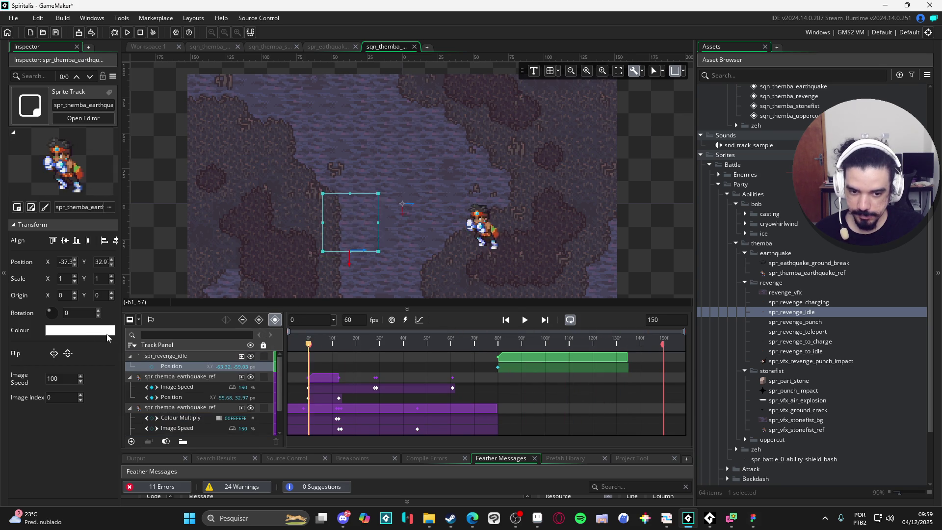
key(space)
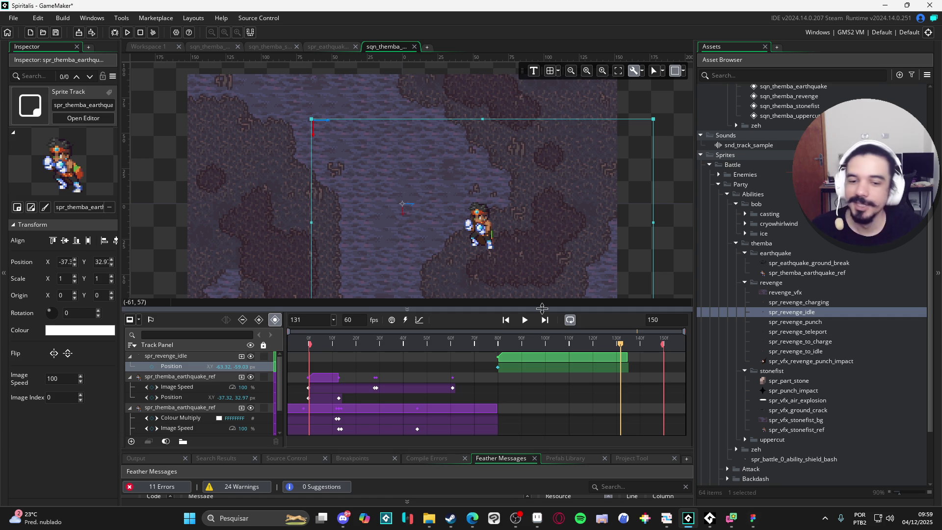
scroll(394, 366, down, 2)
scroll(427, 373, up, 2)
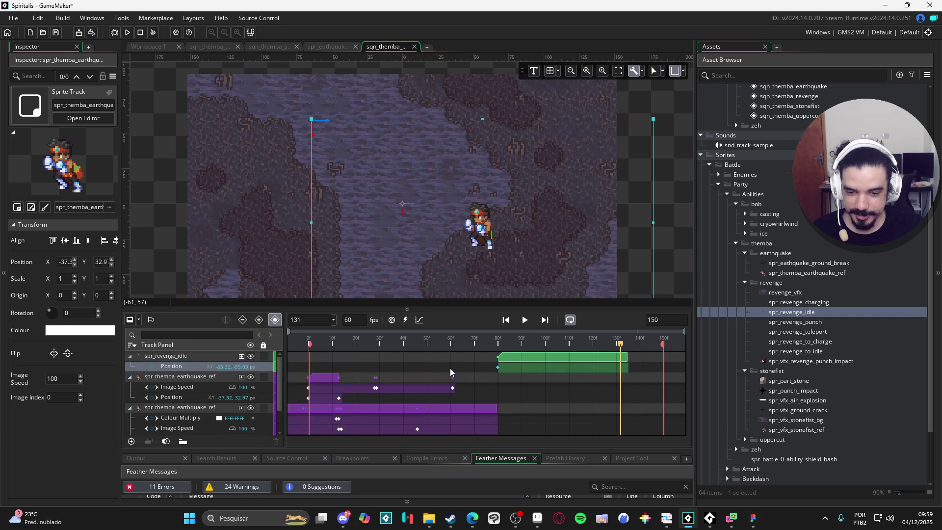
key(Home)
mouse_move(382, 344)
mouse_down()
mouse_move(442, 344)
mouse_move(374, 343)
mouse_move(414, 349)
mouse_up()
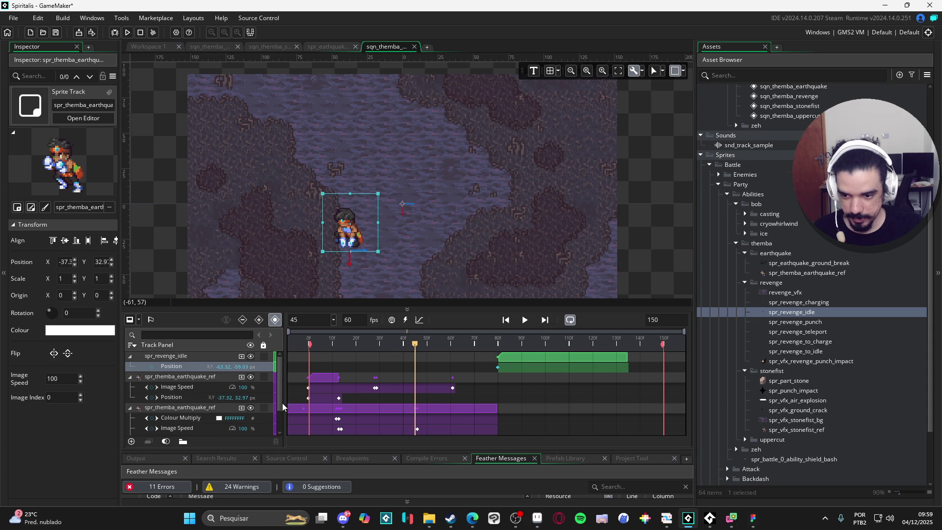
Key Image Speed to 0 at frame 46 on the lower earthquake_ref track.
scroll(229, 427, down, 1)
click(151, 399)
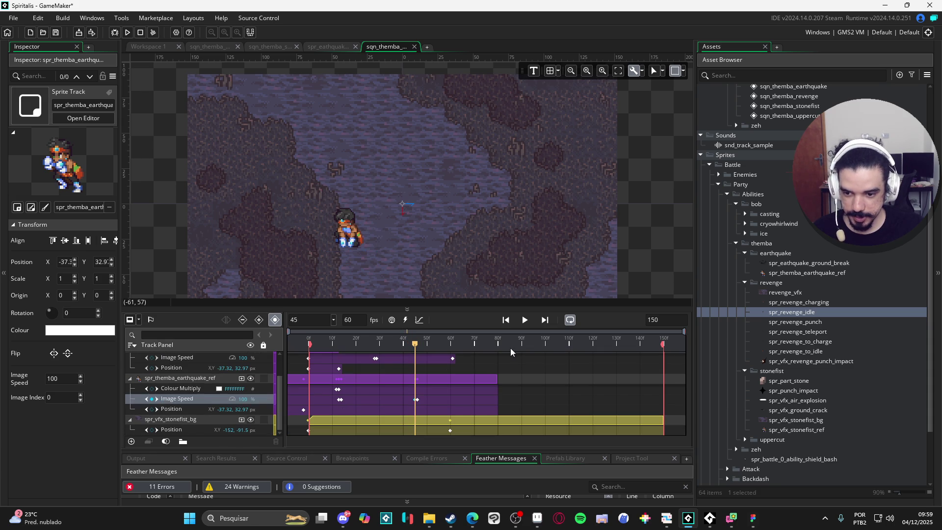
drag(415, 346, 418, 346)
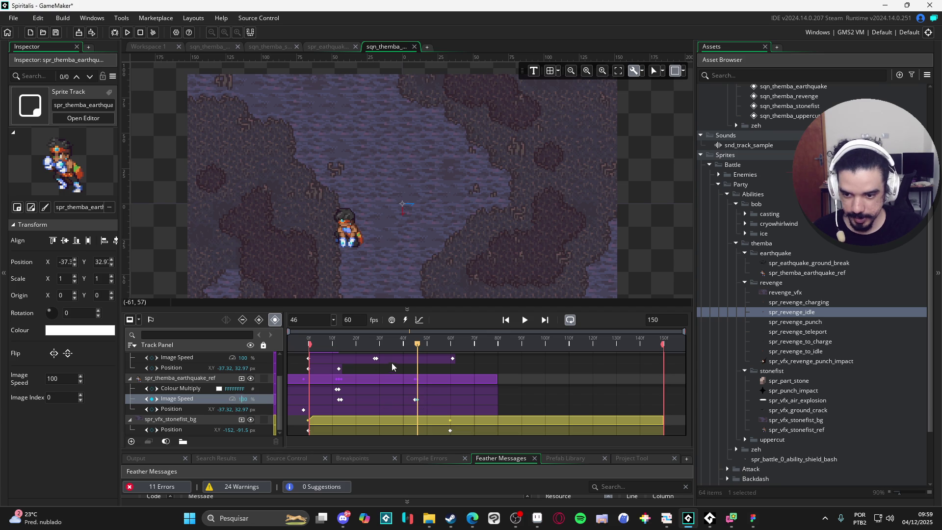
text(0)
Preview the change, then trim the second earthquake_ref clip to end near frame 70.
key(space)
click(302, 334)
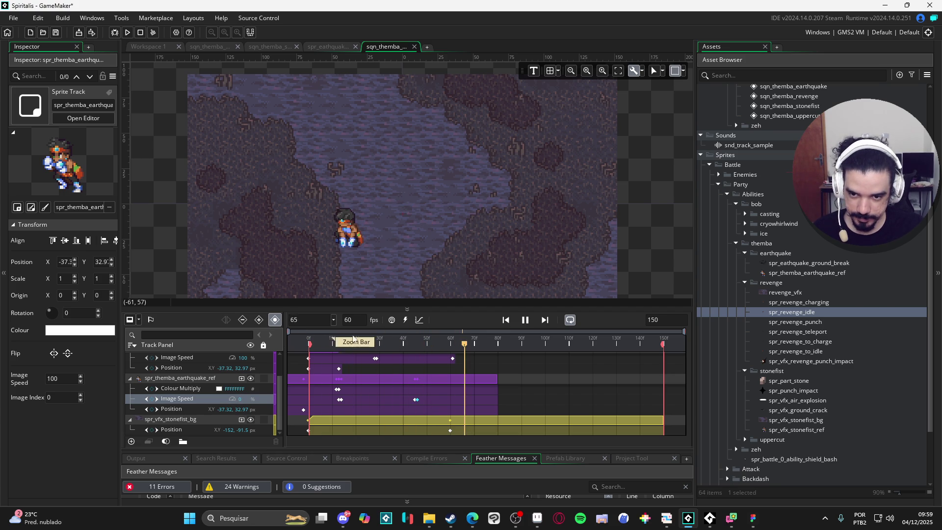
key(space)
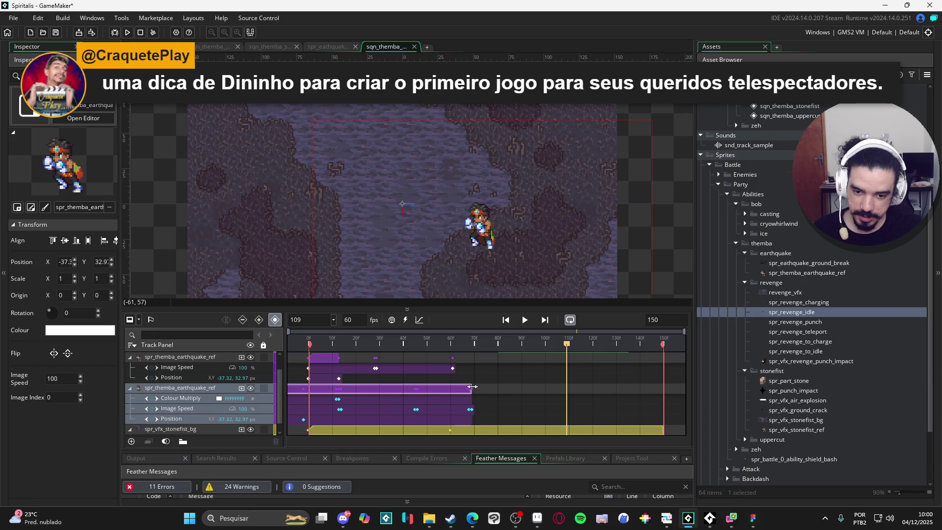
mouse_move(474, 386)
mouse_down()
mouse_move(502, 386)
mouse_move(475, 387)
mouse_up()
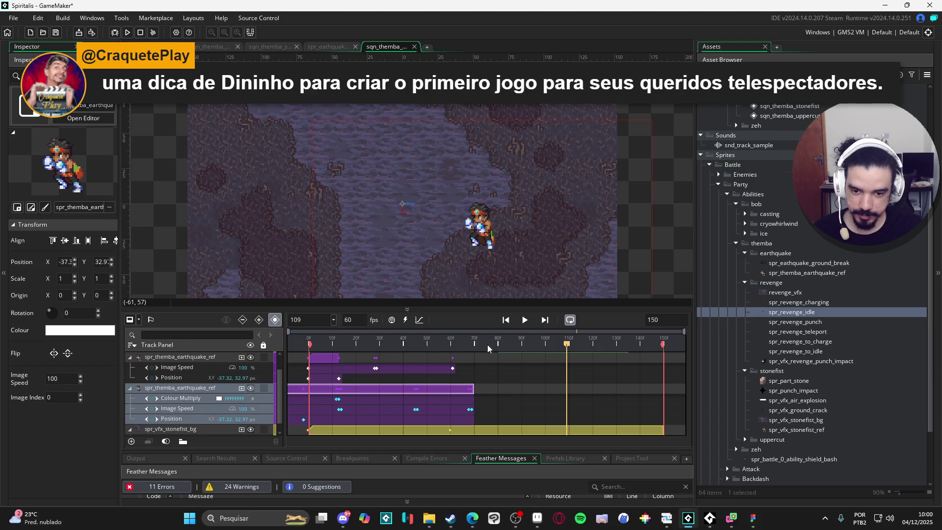
Move the spr_revenge_idle clip earlier to frame 65 and preview the handoff.
scroll(441, 373, up, 1)
click(336, 381)
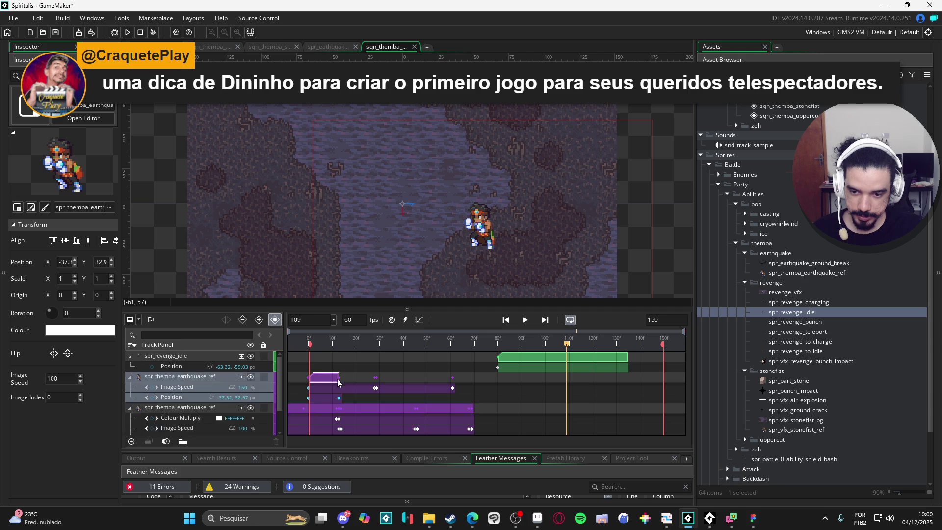
scroll(419, 377, down, 2)
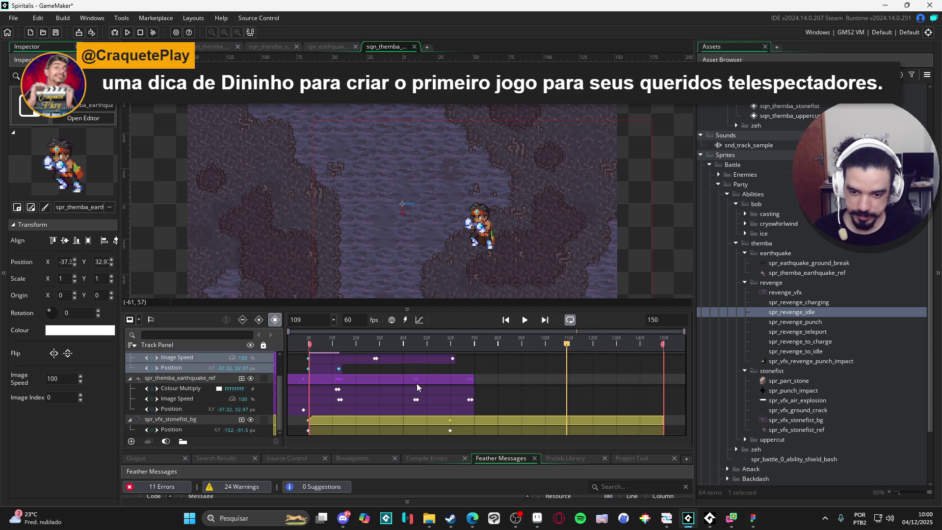
scroll(416, 382, up, 2)
key(space)
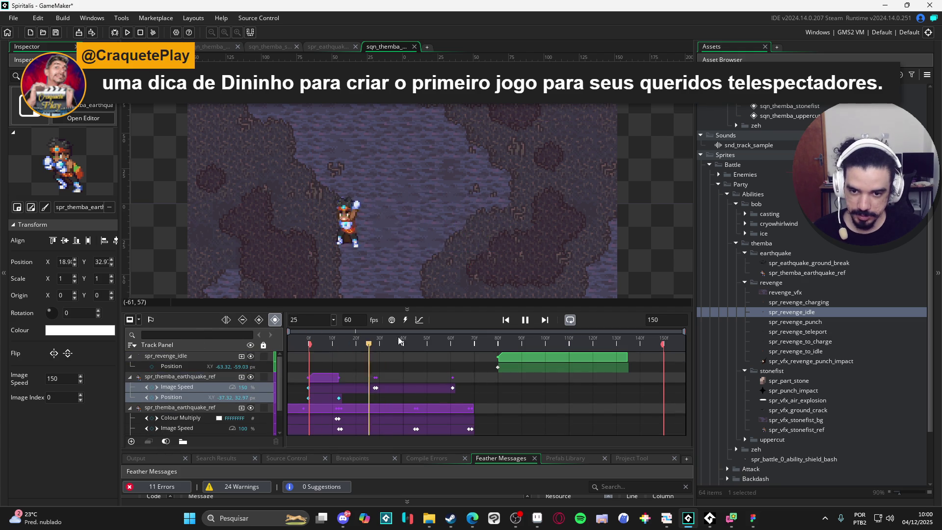
key(space)
key(space)
key(space)
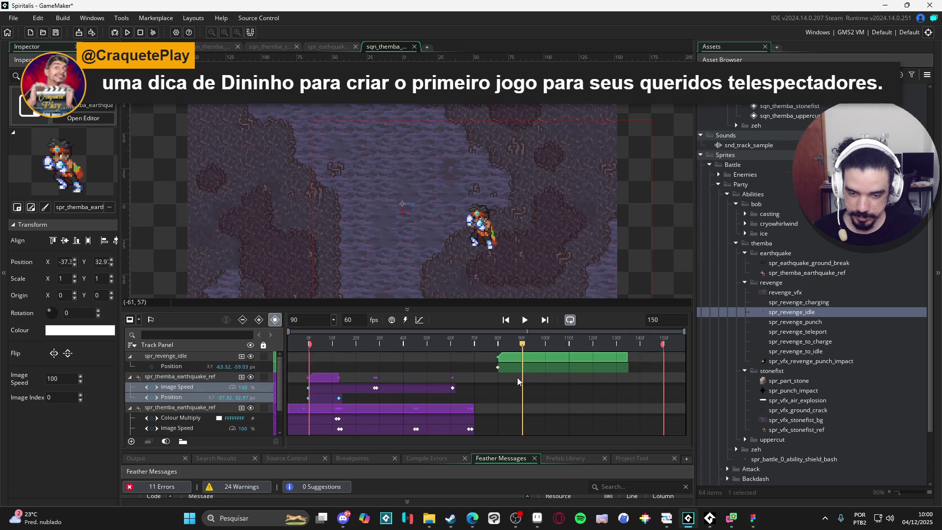
mouse_move(539, 357)
mouse_down()
mouse_move(505, 358)
mouse_move(516, 361)
mouse_up()
key(space)
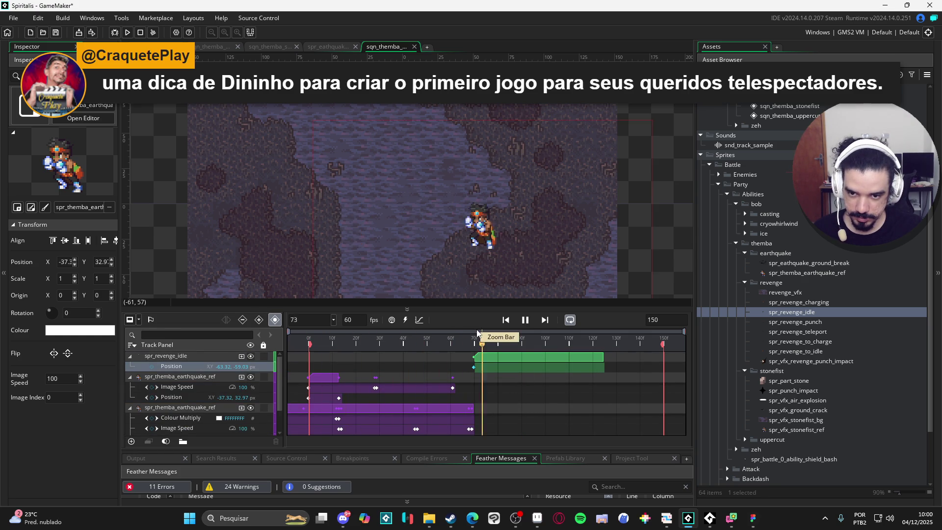
mouse_move(483, 340)
mouse_down()
mouse_move(416, 341)
mouse_move(485, 357)
mouse_move(473, 360)
mouse_up()
Extend the second earthquake_ref clip to about frame 98 and start spr_revenge_idle there.
click(458, 407)
drag(473, 407, 540, 407)
drag(512, 362, 580, 361)
drag(472, 341, 524, 342)
click(524, 319)
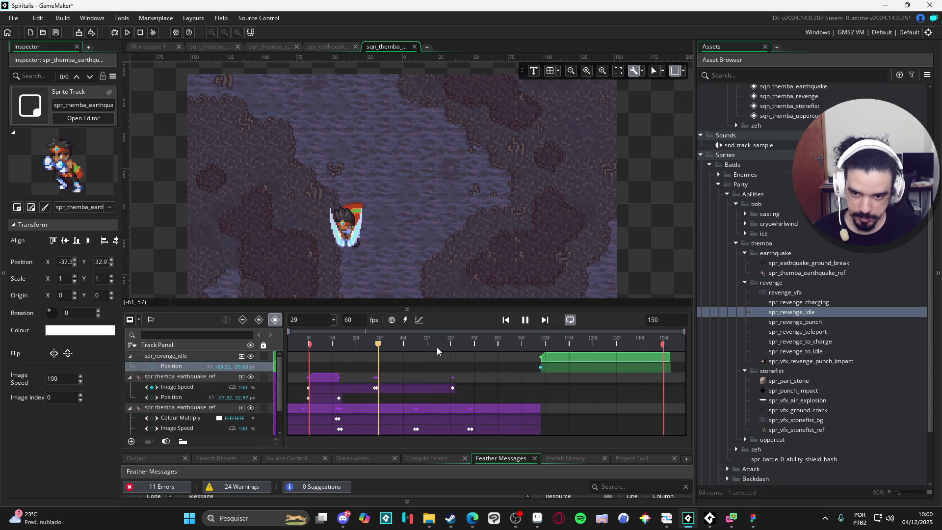
key(space)
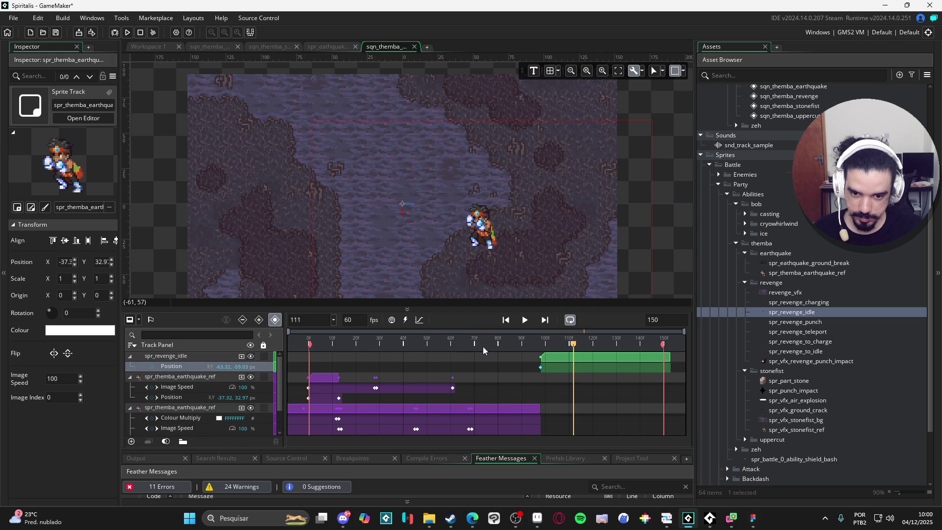
key(space)
key(space)
click(415, 338)
key(space)
key(space)
click(294, 343)
key(space)
key(space)
click(533, 407)
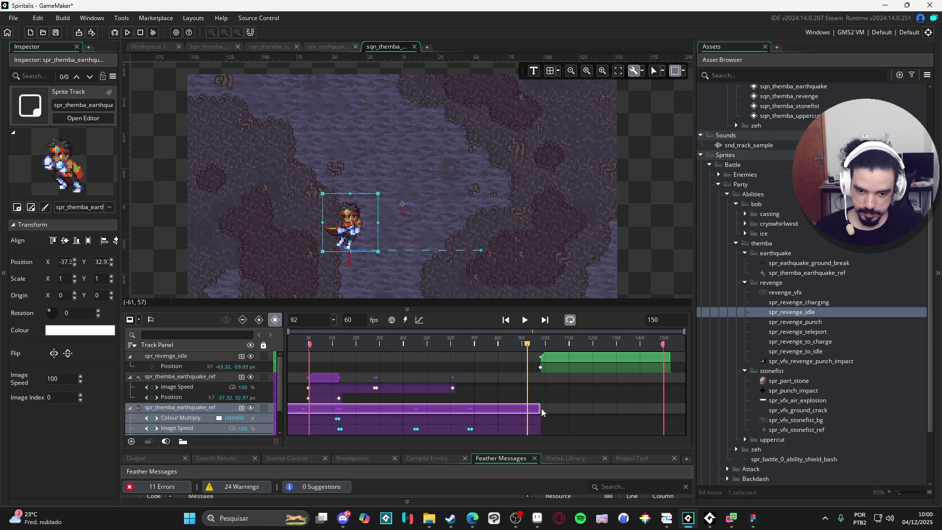
Lengthen the lower earthquake_ref clip to about frame 110, then scrub frames 98–103 to check the overlap.
click(568, 412)
click(540, 407)
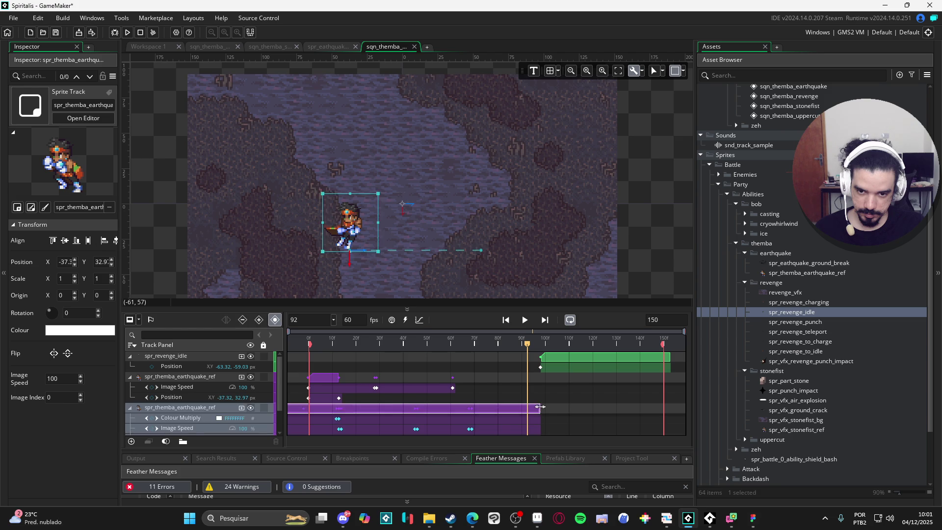
drag(540, 407, 568, 407)
click(417, 343)
drag(399, 347, 547, 365)
mouse_move(548, 366)
mouse_down()
mouse_move(550, 378)
mouse_move(546, 347)
mouse_up()
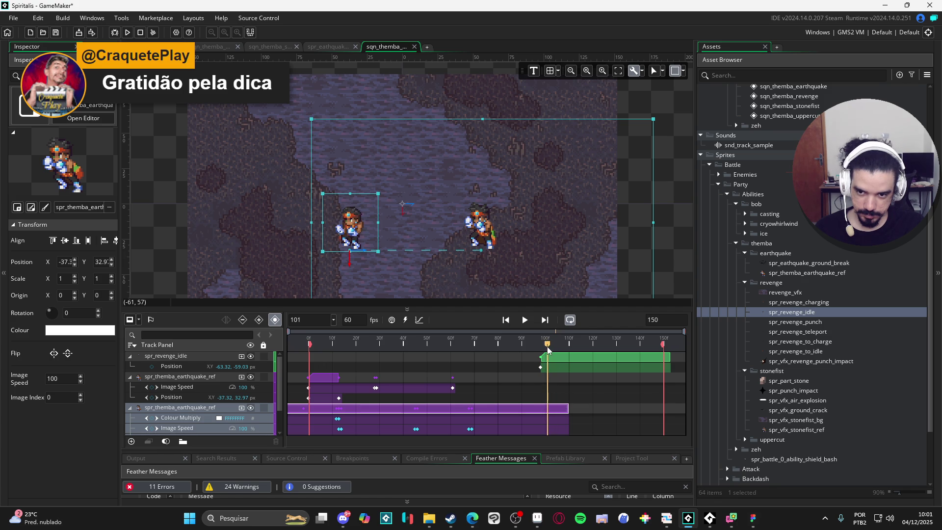
scroll(331, 245, up, 3)
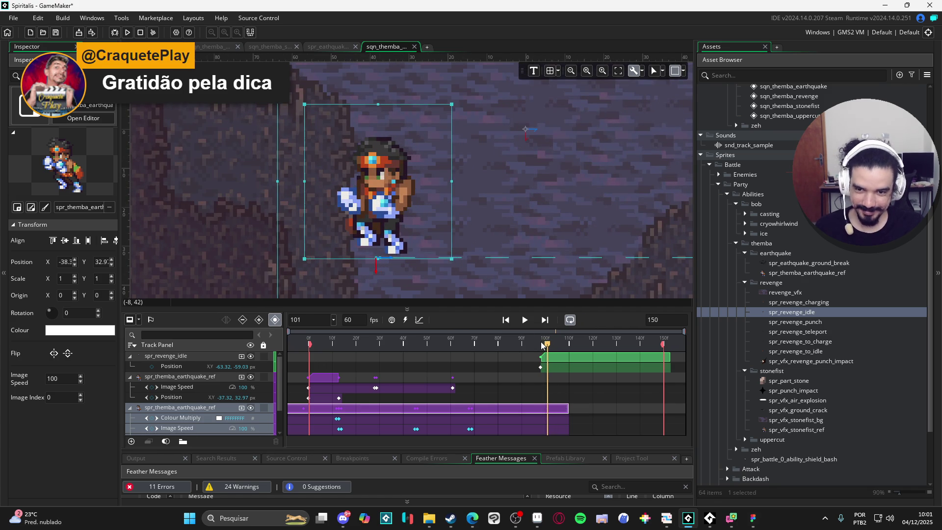
drag(548, 347, 548, 346)
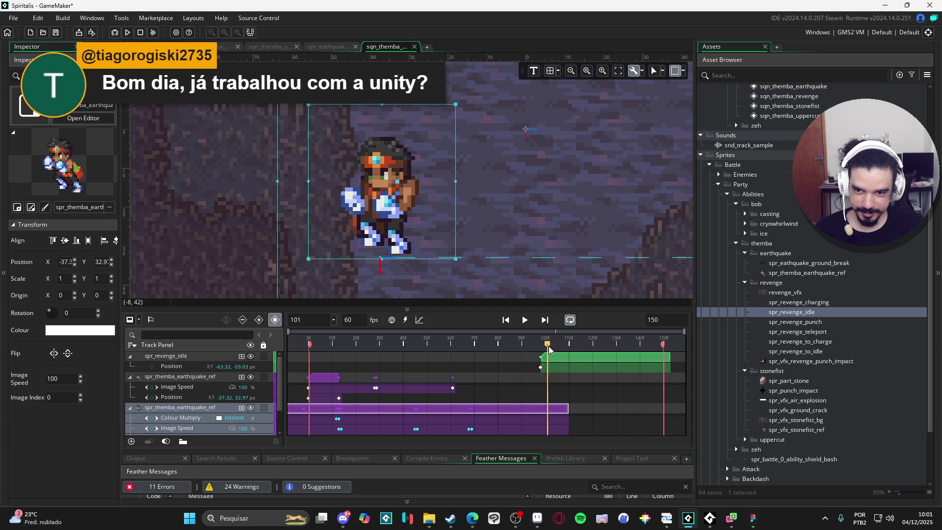
Launch LICEcap and fit its capture frame tightly around the sprite preview.
click(247, 518)
text(licecap)
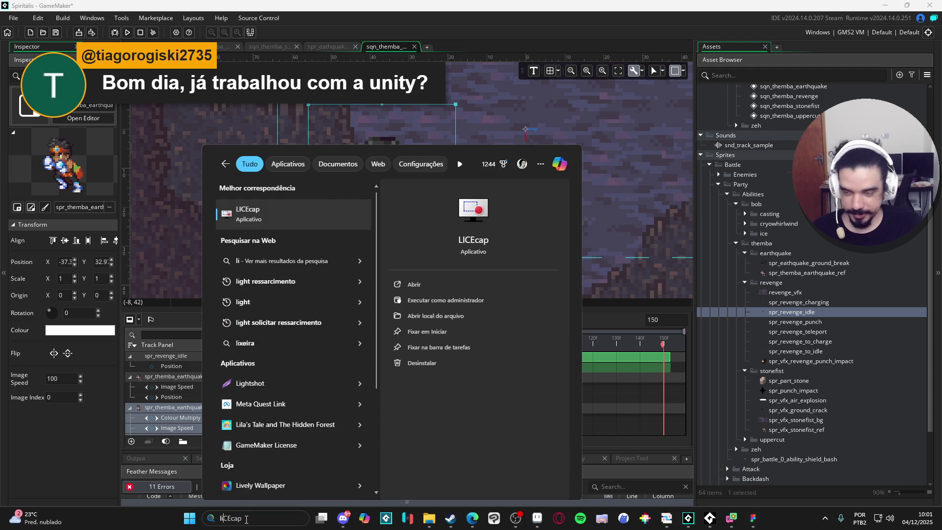
key(Return)
mouse_move(206, 4)
mouse_down()
mouse_move(447, 212)
mouse_move(520, 239)
mouse_up()
mouse_move(580, 252)
mouse_down()
mouse_move(347, 135)
mouse_move(339, 86)
mouse_up()
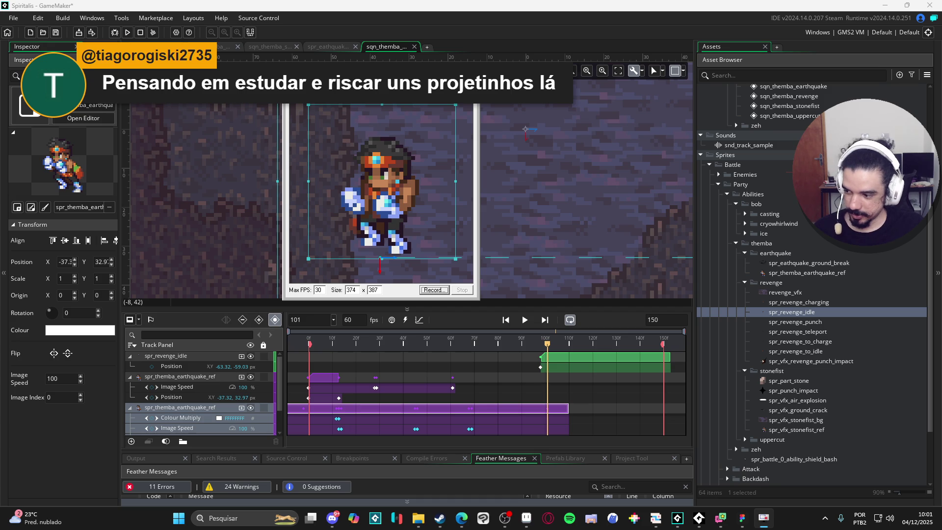
mouse_move(284, 82)
mouse_down()
mouse_move(301, 103)
mouse_move(333, 104)
mouse_up()
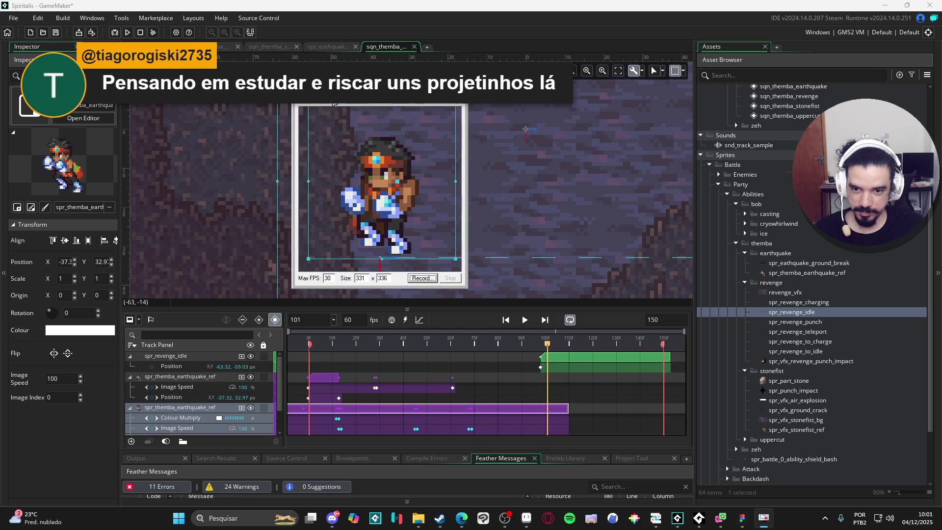
Record the scrubbed animation as the 'earthquake' GIF, stop, close LICEcap, and switch to File Explorer.
click(415, 279)
text(earthquake)
key(Return)
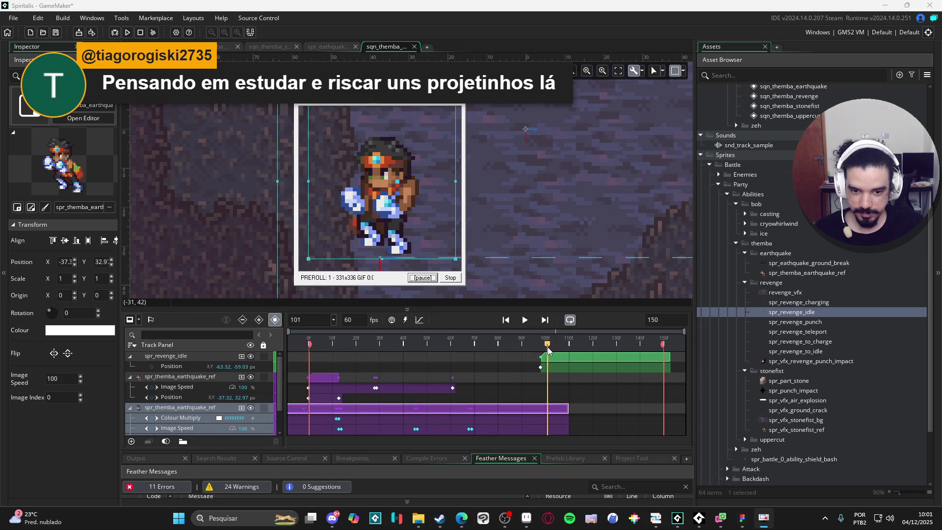
drag(547, 348, 540, 349)
click(457, 278)
click(456, 106)
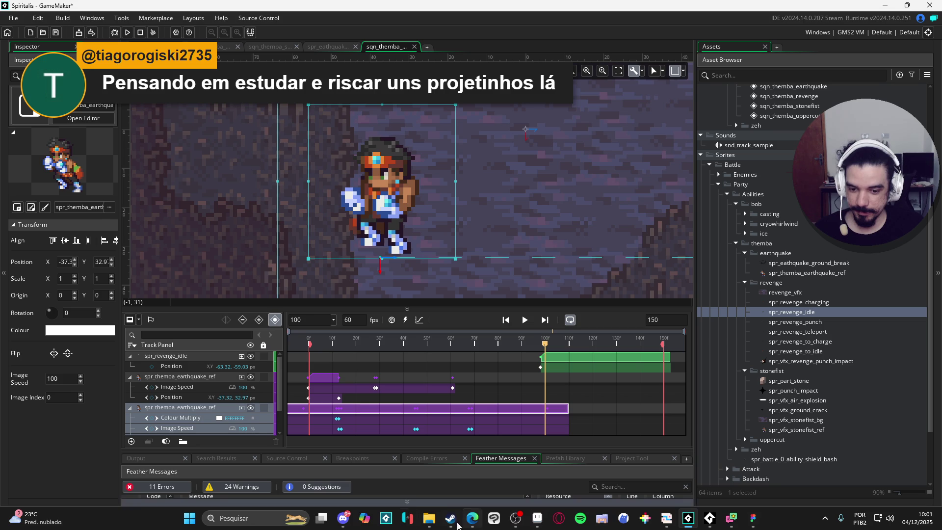
click(429, 518)
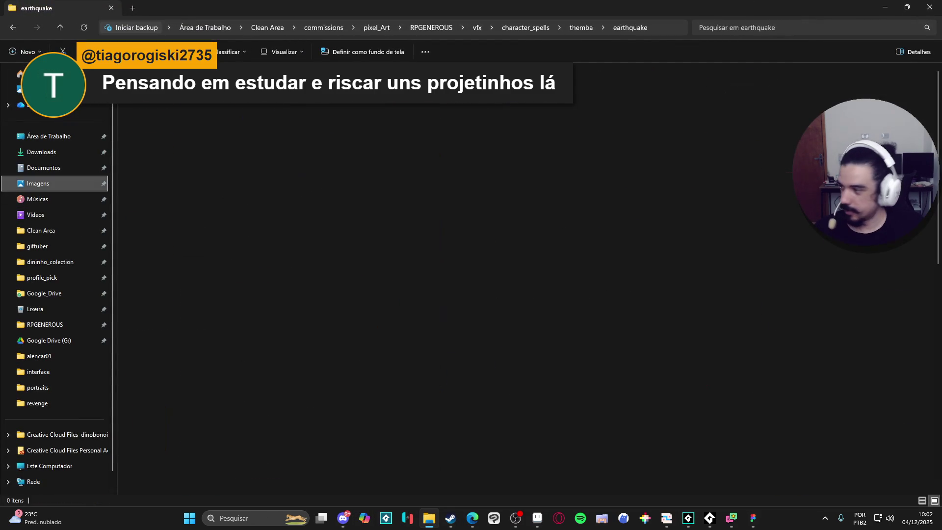
Open the vai tomando image from the Imagens folder, then return to GameMaker.
click(38, 183)
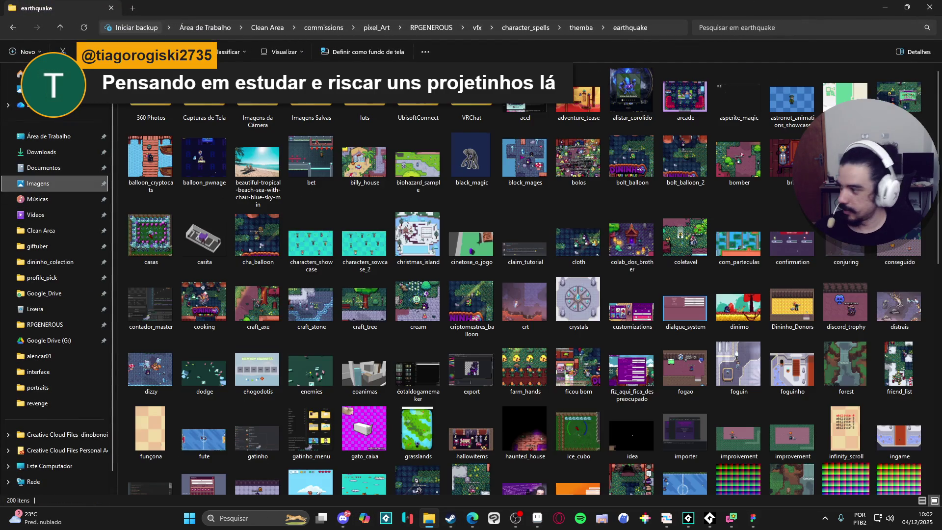
click(344, 518)
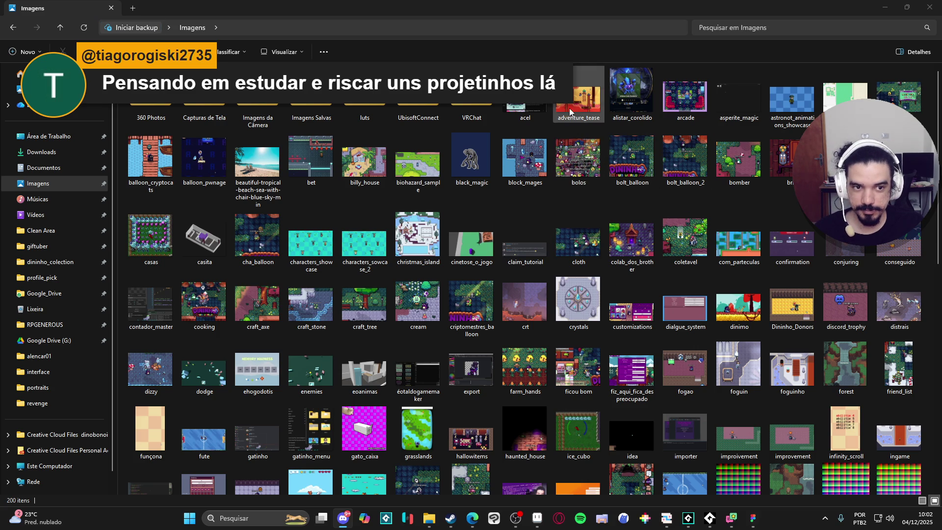
click(369, 153)
key(v)
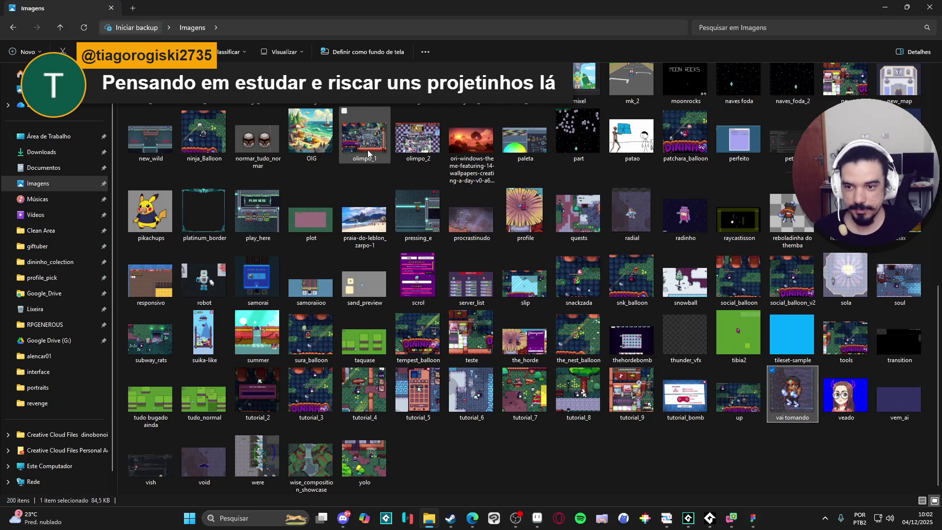
double_click(789, 405)
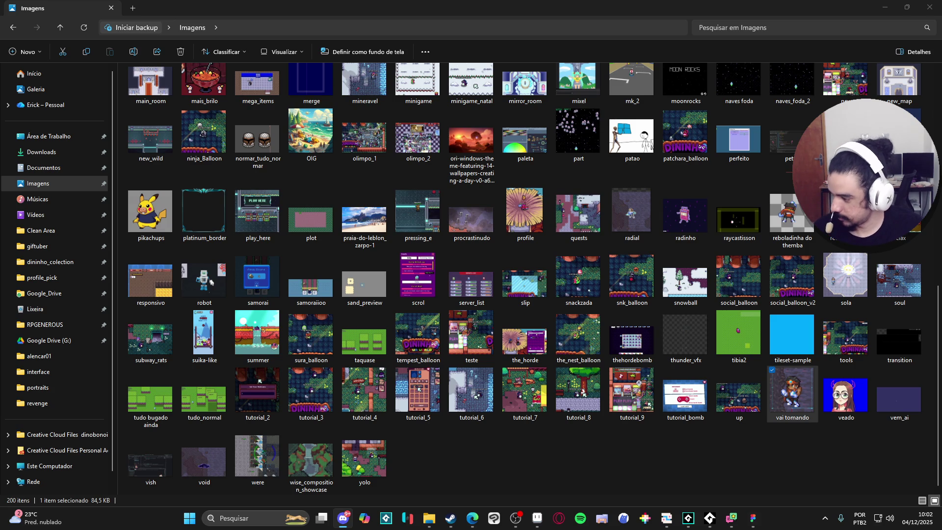
key(alt+Tab)
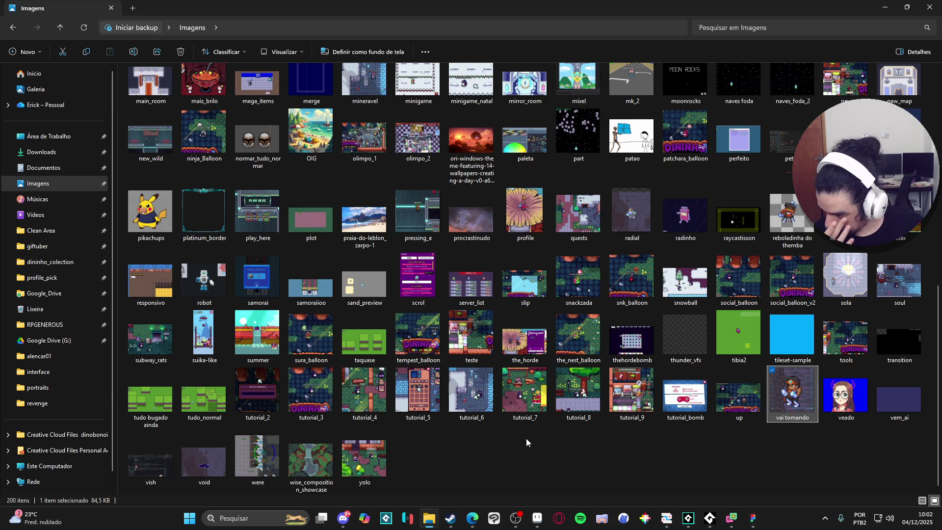
key(alt+Tab)
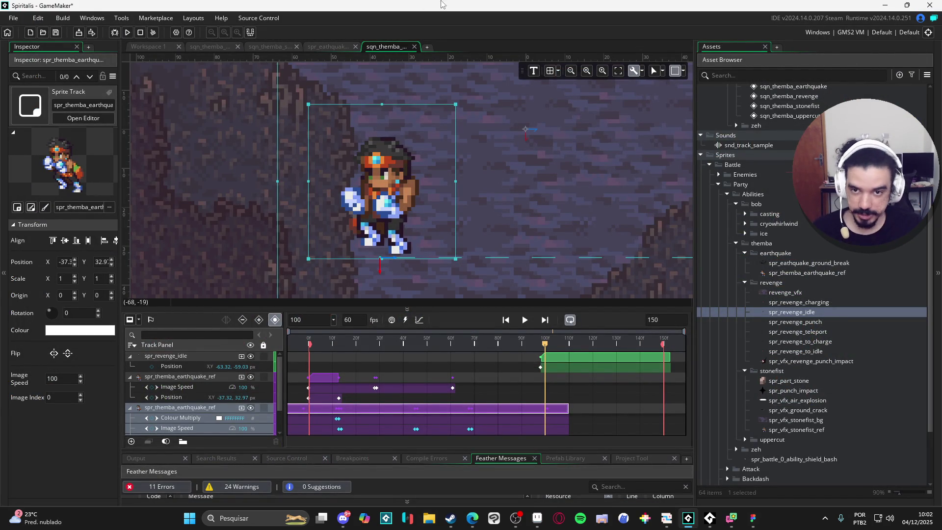
scroll(487, 181, down, 1)
scroll(487, 181, down, 3)
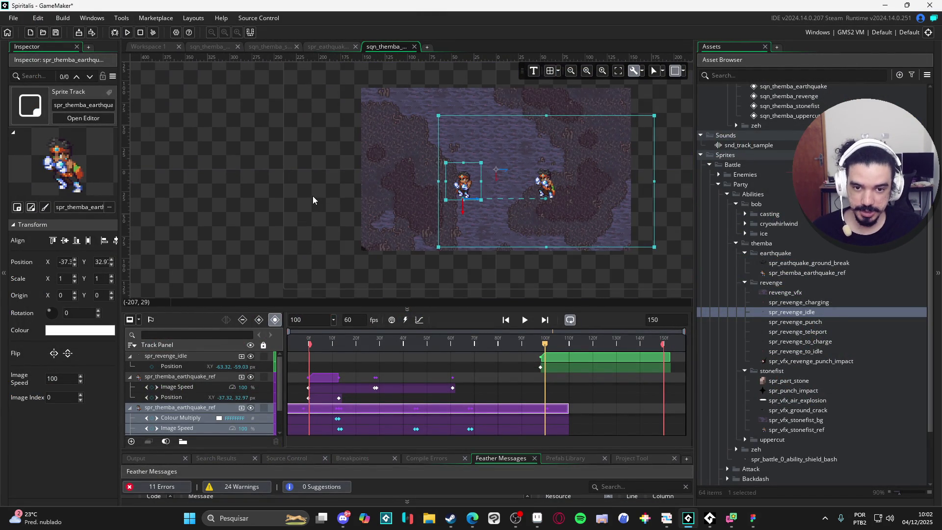
scroll(473, 182, up, 4)
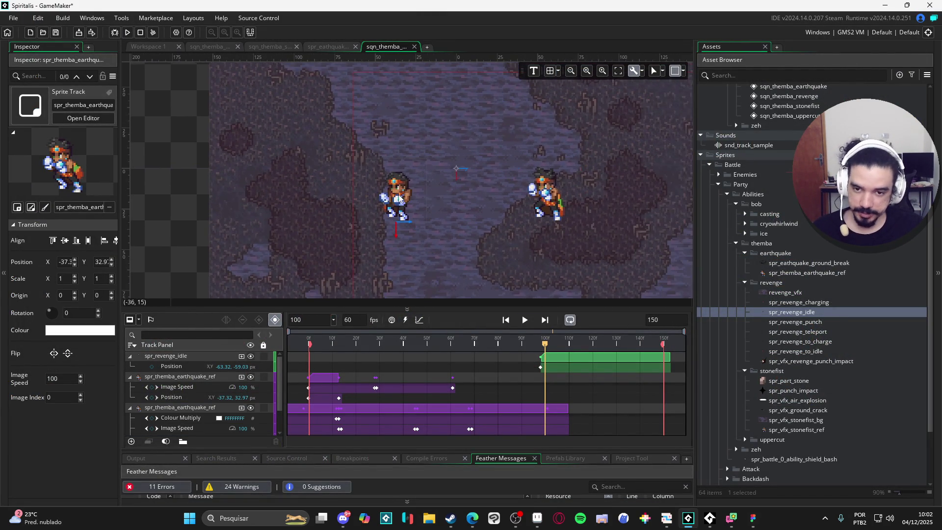
click(409, 200)
scroll(434, 211, down, 2)
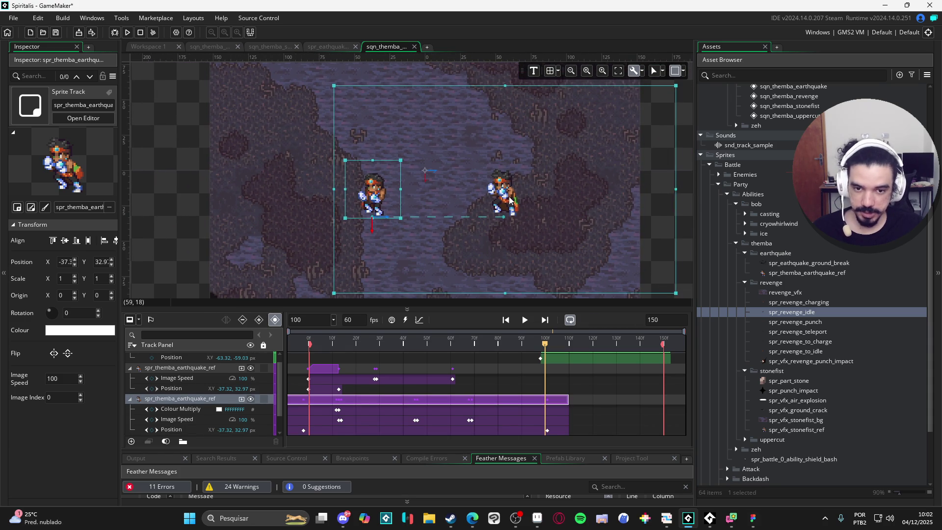
click(637, 217)
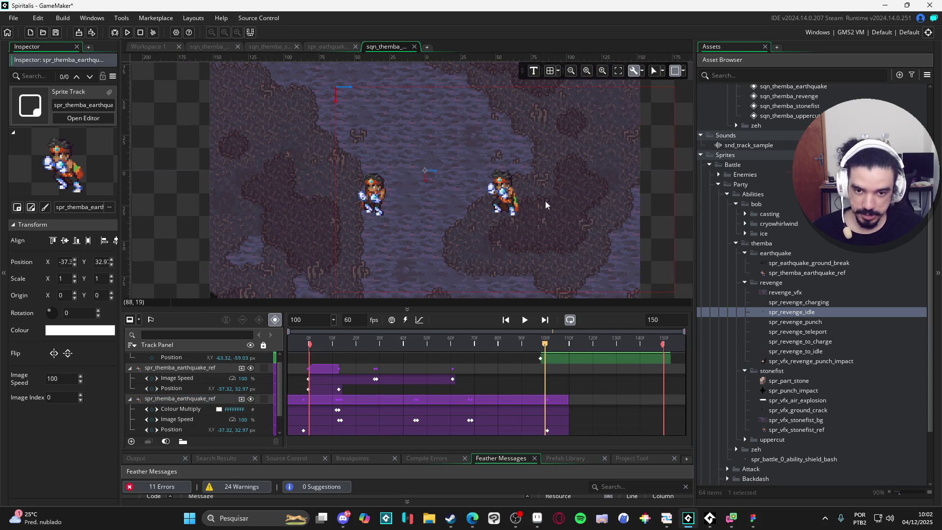
key(ctrl+z)
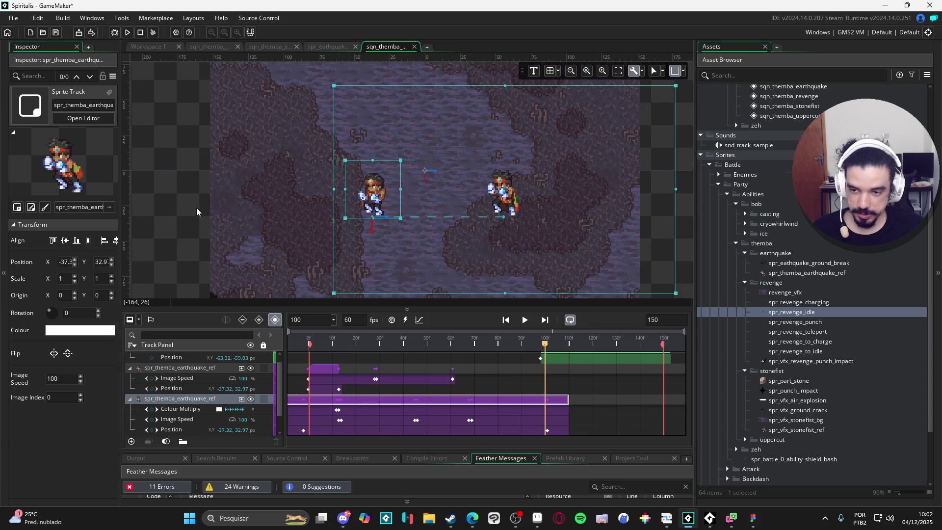
click(189, 205)
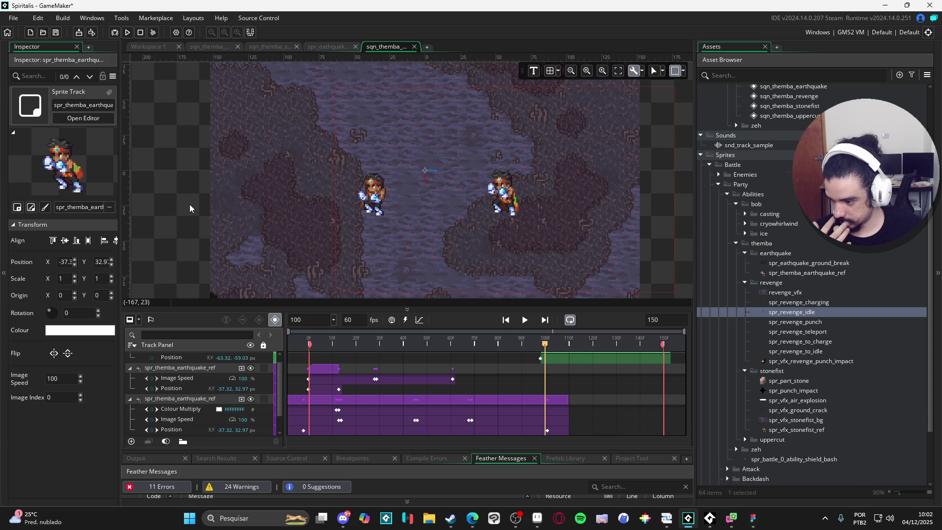
mouse_move(546, 346)
mouse_down()
mouse_move(443, 344)
mouse_move(499, 344)
mouse_move(452, 342)
mouse_move(474, 342)
mouse_up()
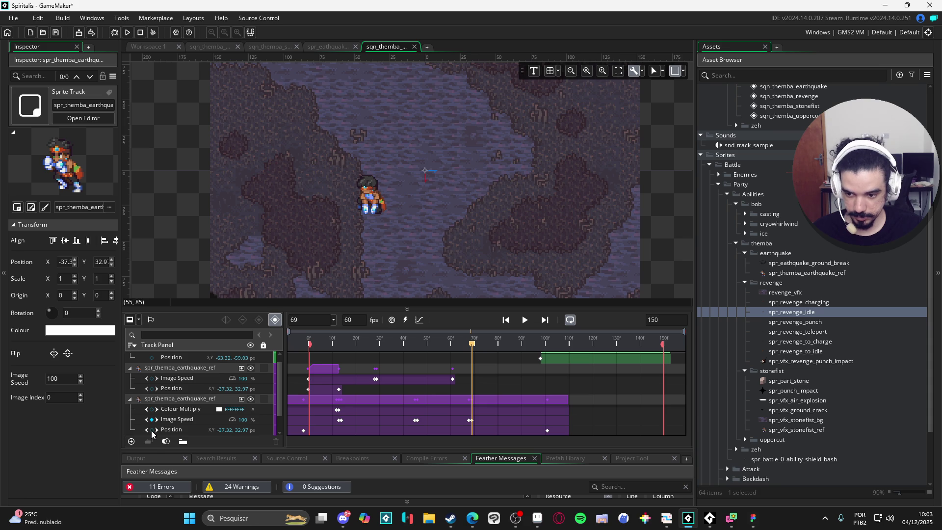
Add a Position key at frame 69 and set the frame-95 key to -63.32, 59.
click(152, 430)
drag(472, 344, 534, 350)
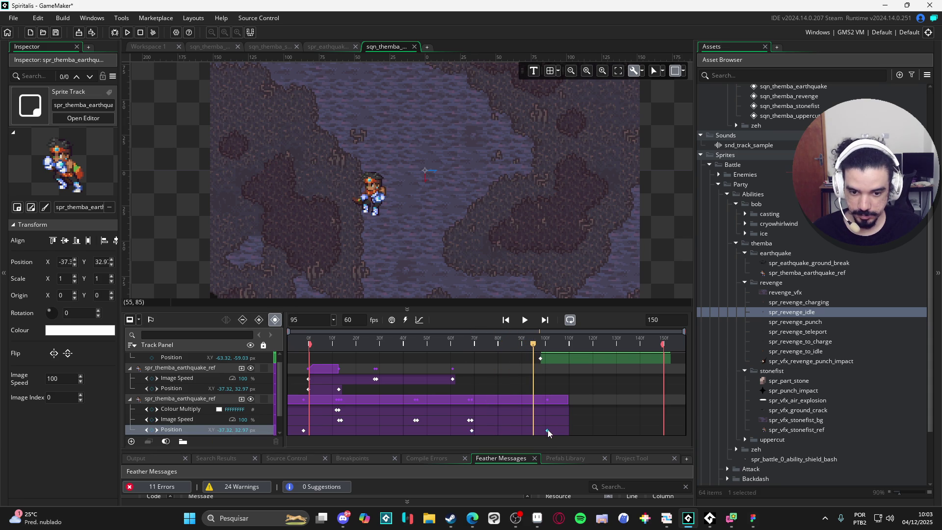
drag(537, 430, 533, 431)
click(540, 358)
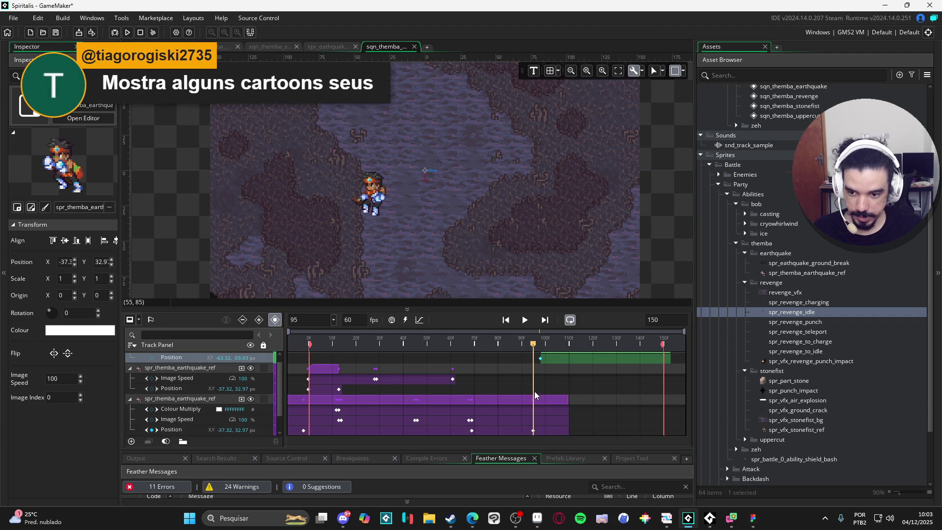
click(533, 430)
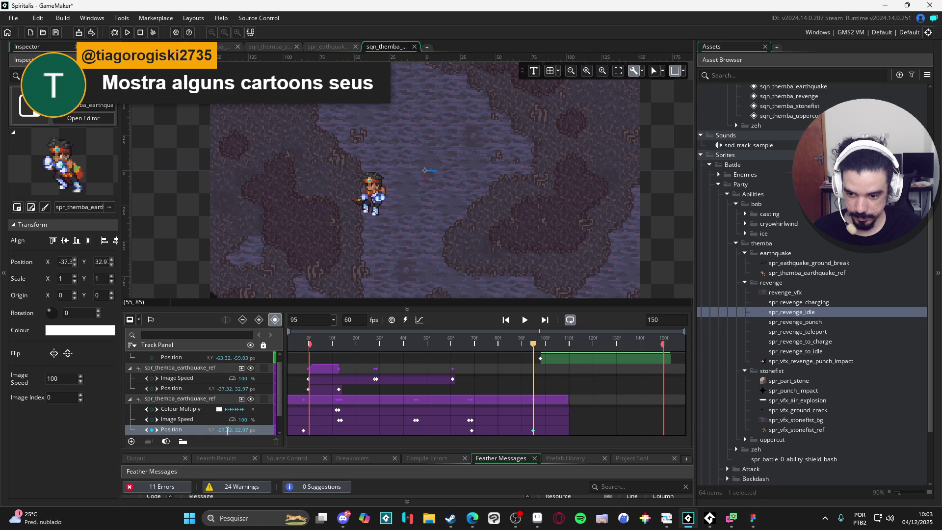
text(-63.32, )
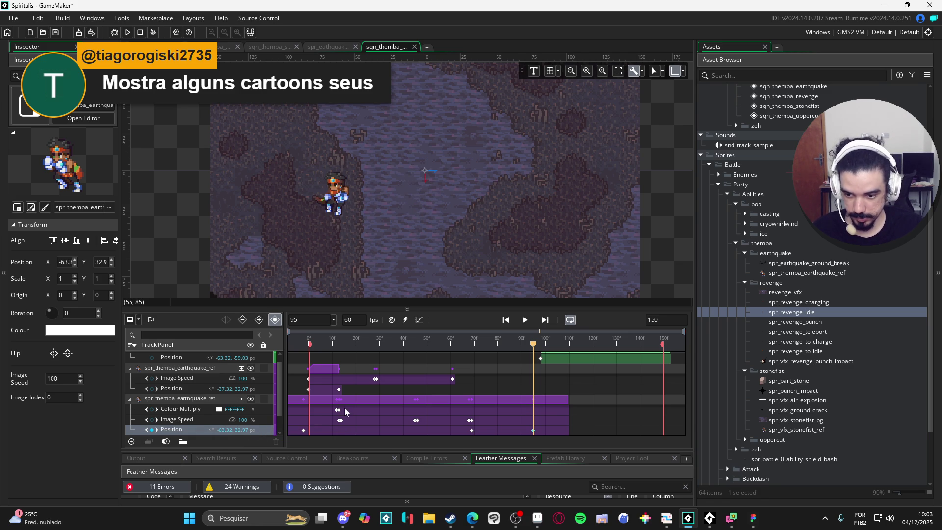
text(59)
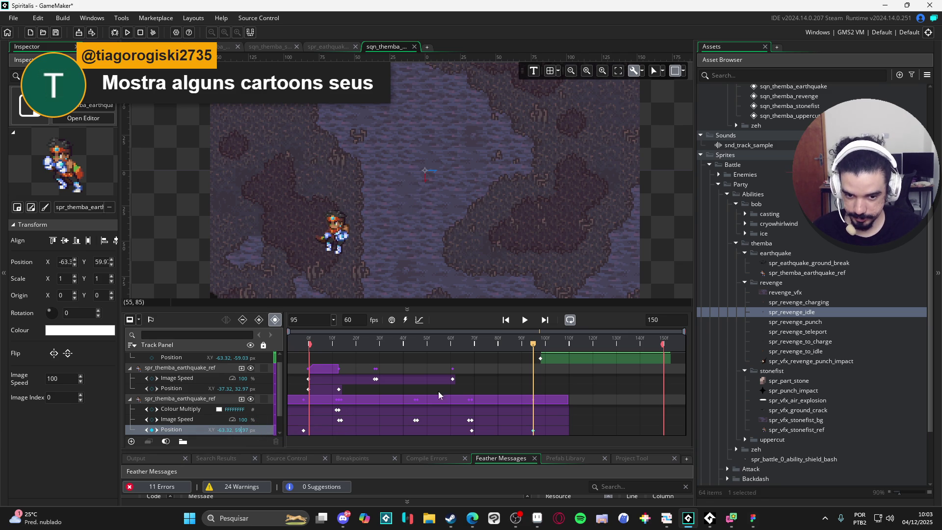
scroll(549, 362, up, 1)
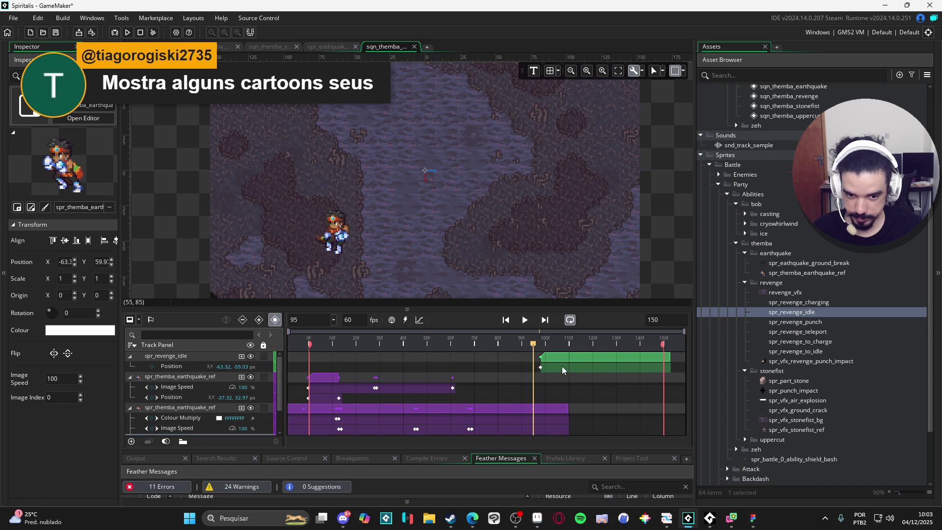
Review frames 95–111 of the handoff and select the frame-95 Position key.
drag(559, 343, 572, 345)
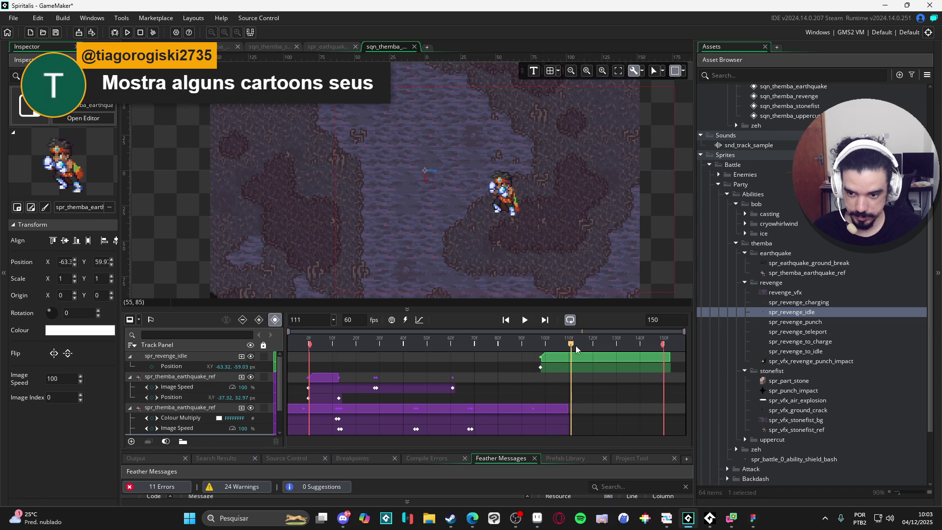
click(590, 362)
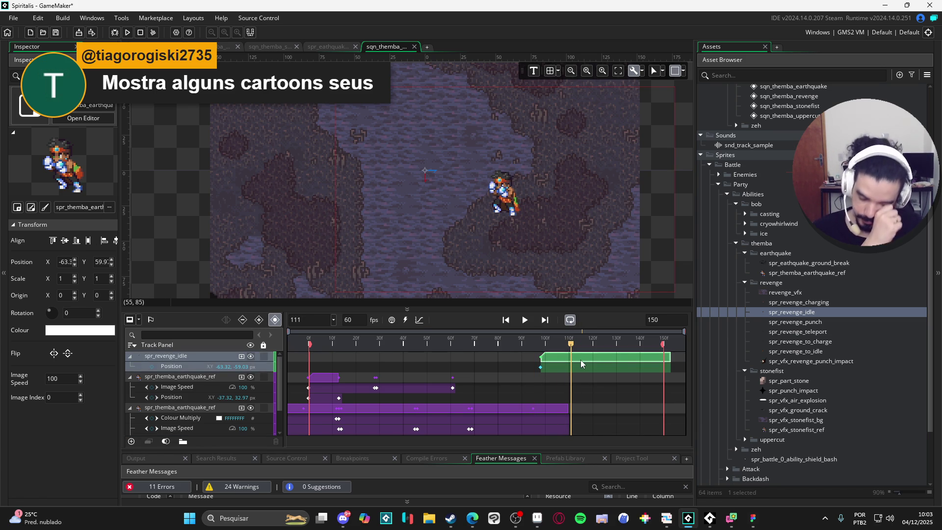
scroll(553, 364, down, 1)
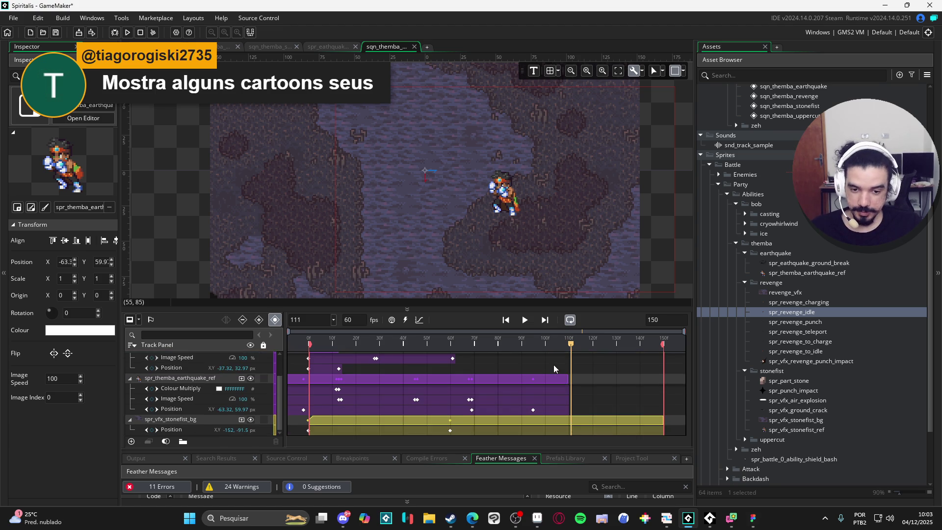
mouse_move(557, 343)
mouse_down()
mouse_move(514, 329)
mouse_move(530, 330)
mouse_move(535, 344)
mouse_up()
scroll(538, 416, down, 1)
scroll(538, 416, up, 1)
click(533, 431)
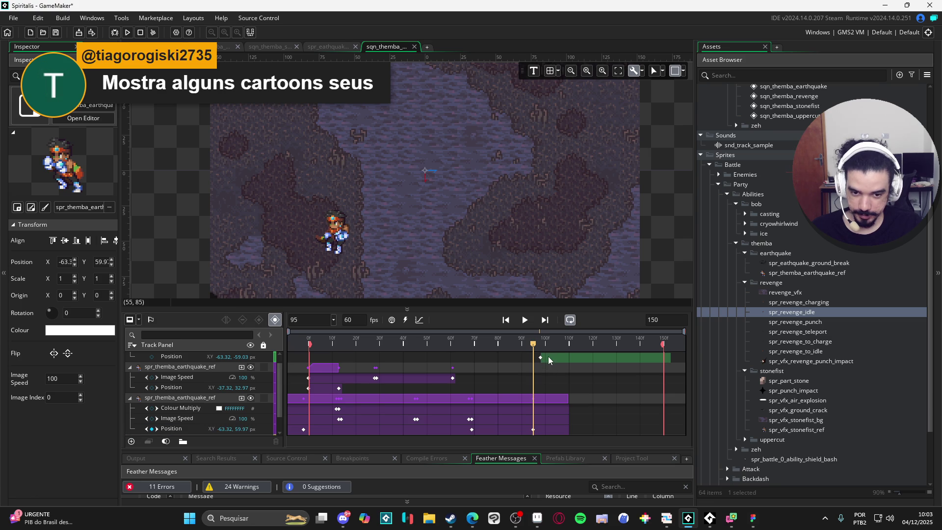
scroll(549, 356, up, 1)
Move the revenge idle clip's start to about frame 70, undoing the stray Y change.
click(543, 357)
drag(541, 357, 446, 357)
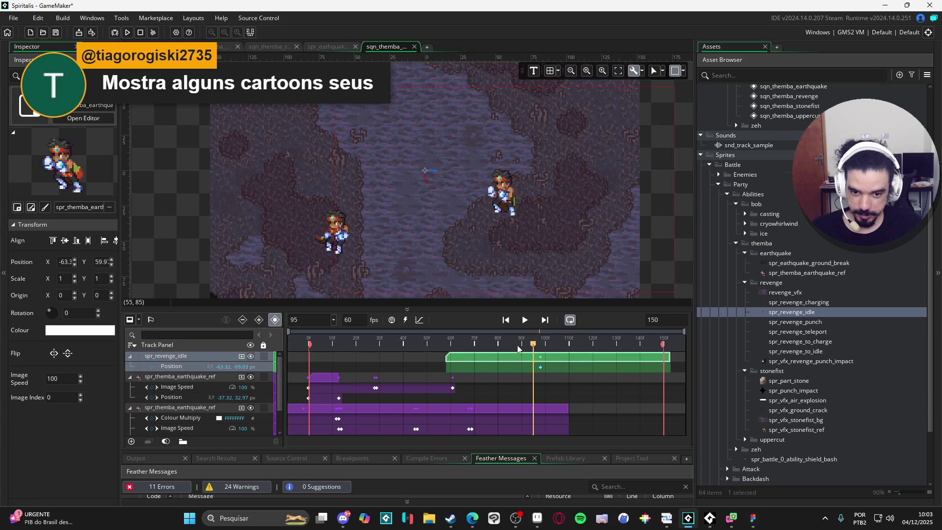
mouse_move(534, 340)
mouse_down()
mouse_move(434, 334)
mouse_move(547, 338)
mouse_move(533, 336)
mouse_up()
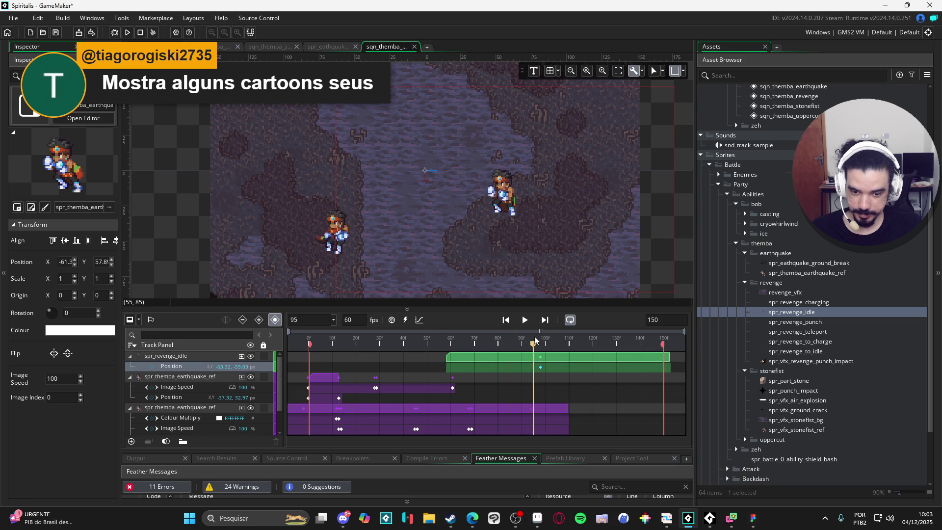
scroll(528, 403, down, 3)
key(ctrl+z)
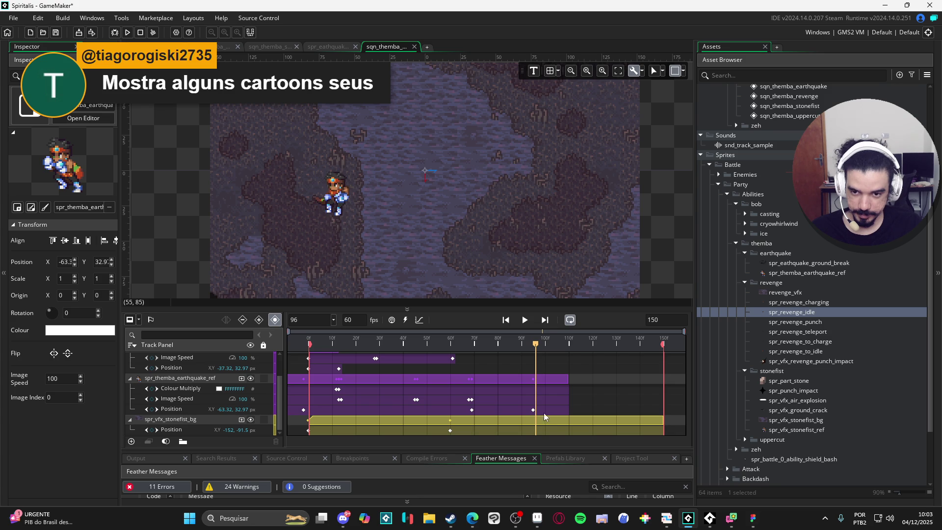
scroll(558, 358, up, 2)
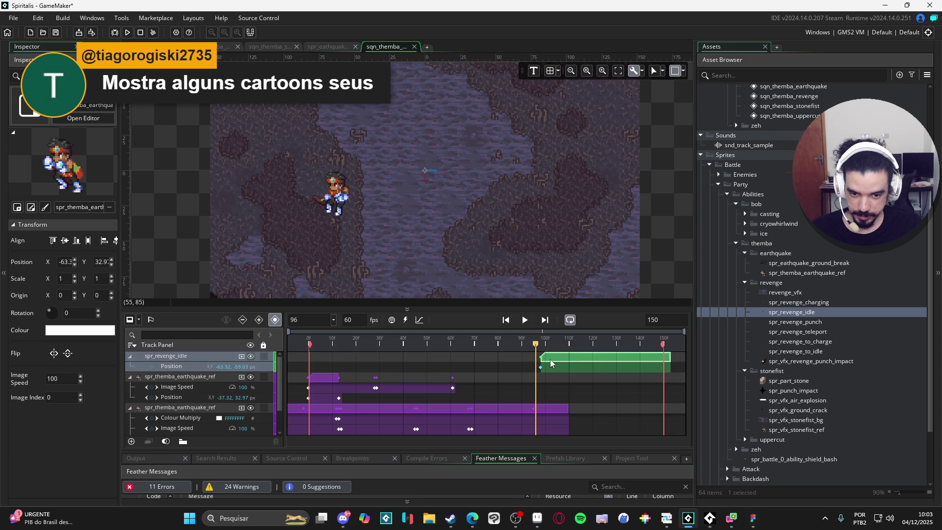
drag(540, 357, 471, 357)
mouse_move(536, 346)
mouse_down()
mouse_move(452, 344)
mouse_move(472, 342)
mouse_up()
scroll(520, 369, down, 2)
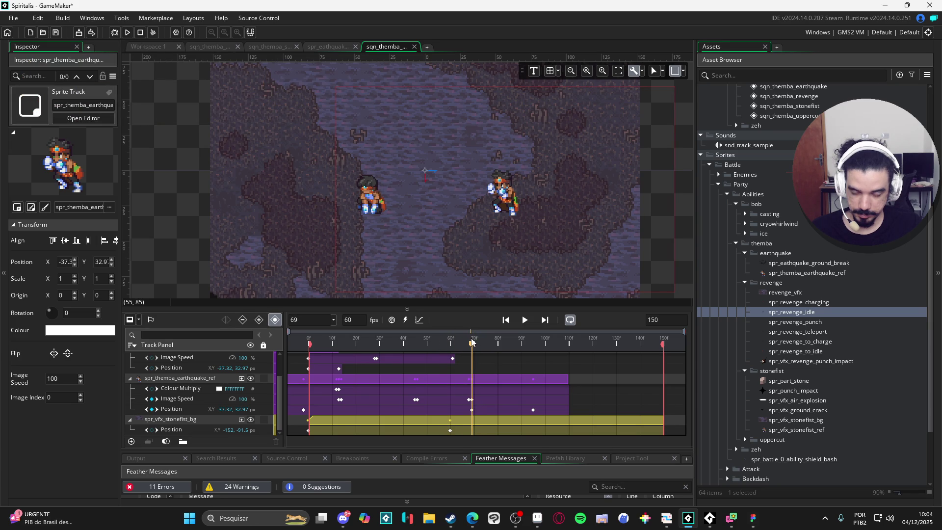
At frame 95, move the reference sprite onto the idle sprite, about X 56.1, Y 32.9.
click(472, 412)
drag(479, 343, 534, 351)
click(533, 410)
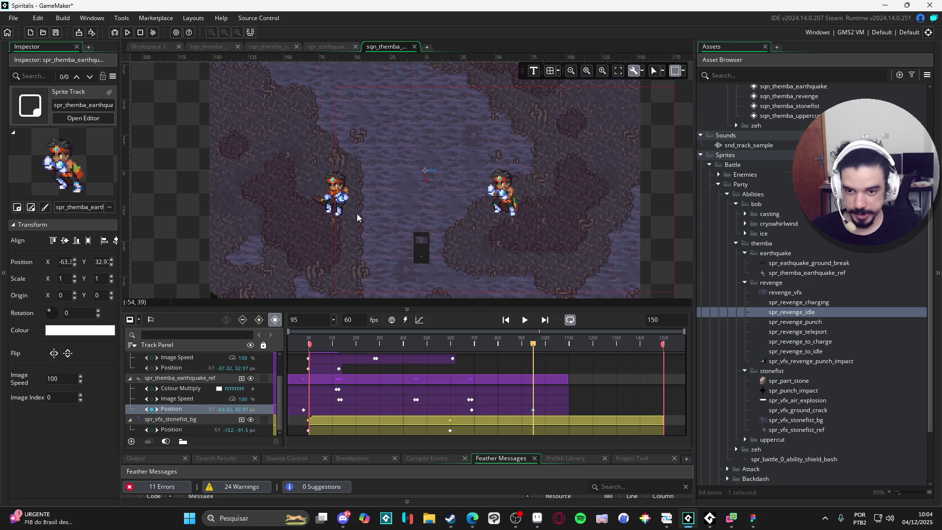
drag(334, 202, 505, 201)
scroll(540, 393, up, 1)
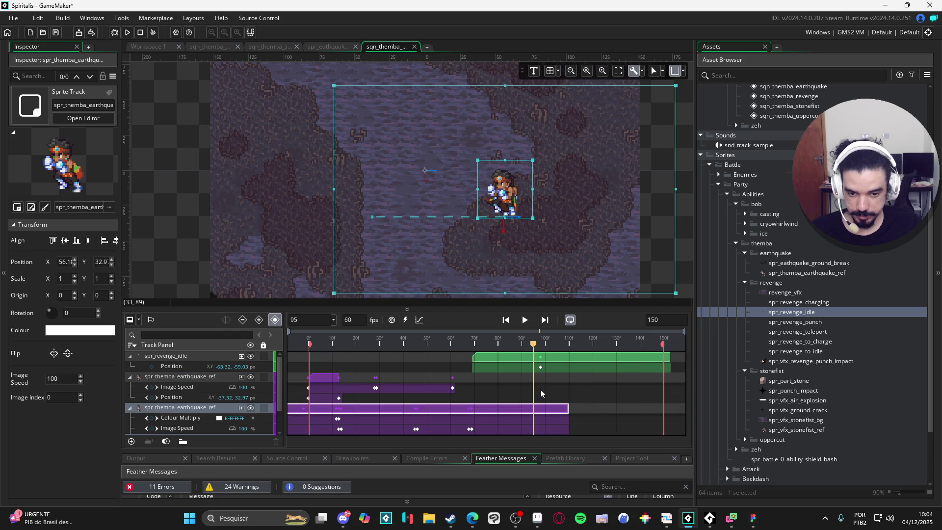
Start the spr_revenge_idle clip near frame 96 and trim the earthquake reference clip to end at frame 95.
click(508, 357)
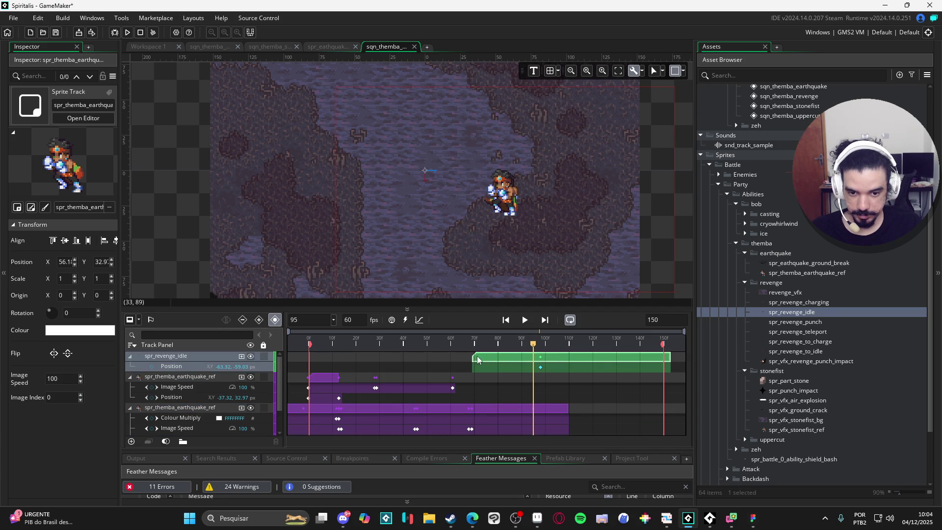
drag(475, 356, 536, 354)
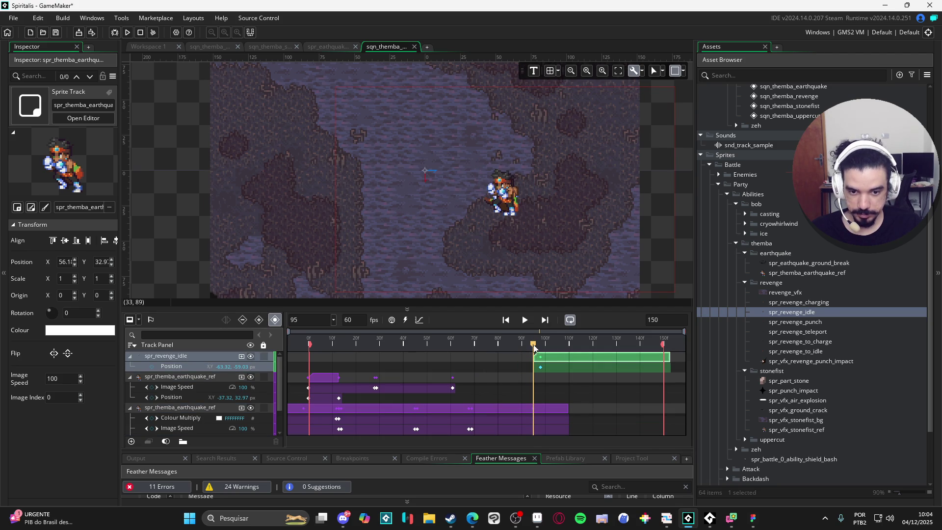
mouse_move(533, 347)
mouse_down()
mouse_move(553, 345)
mouse_move(515, 345)
mouse_move(533, 346)
mouse_up()
click(557, 412)
drag(567, 410, 534, 403)
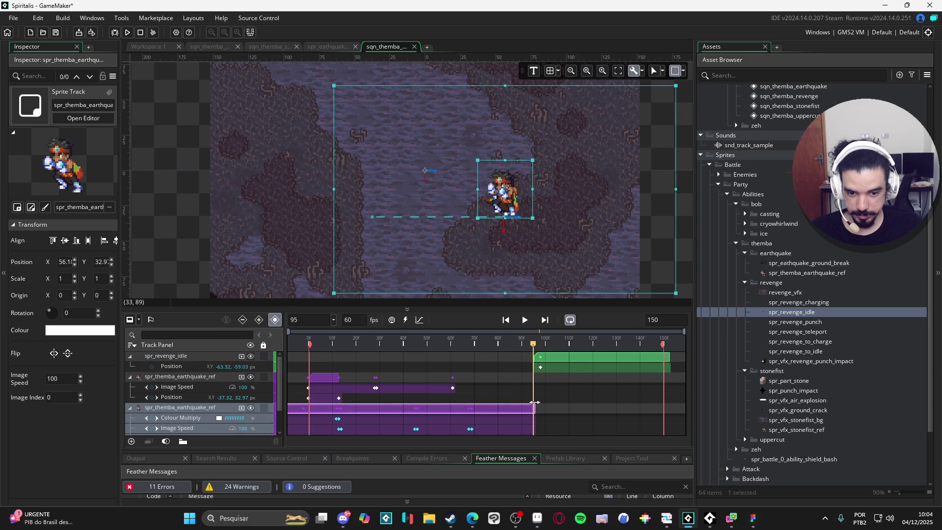
Scrub back and play the sequence to preview the motion around the handoff.
mouse_move(511, 345)
mouse_down()
mouse_move(496, 345)
mouse_move(619, 358)
mouse_move(585, 356)
mouse_up()
key(space)
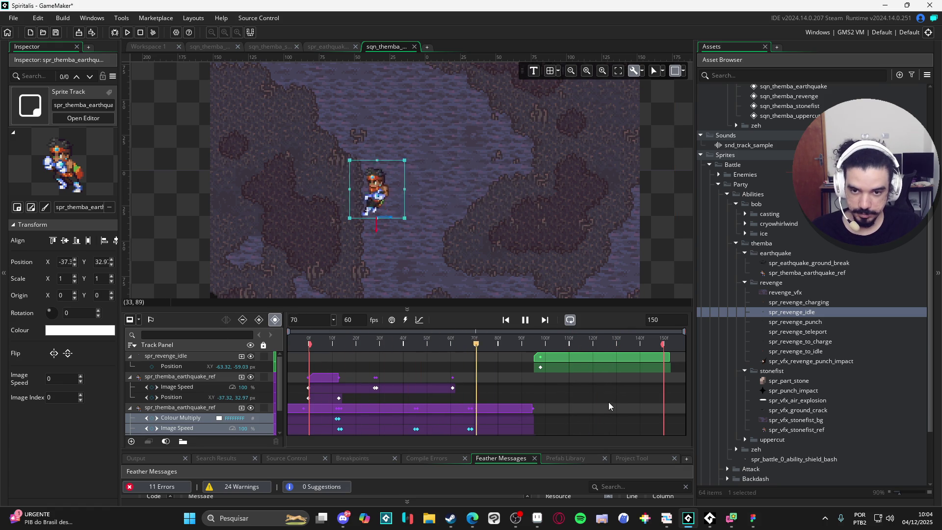
key(space)
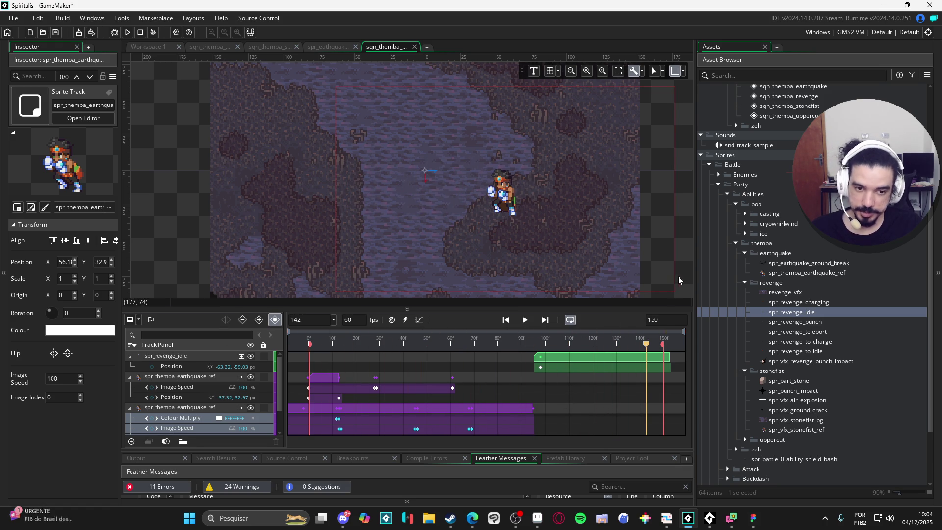
click(686, 287)
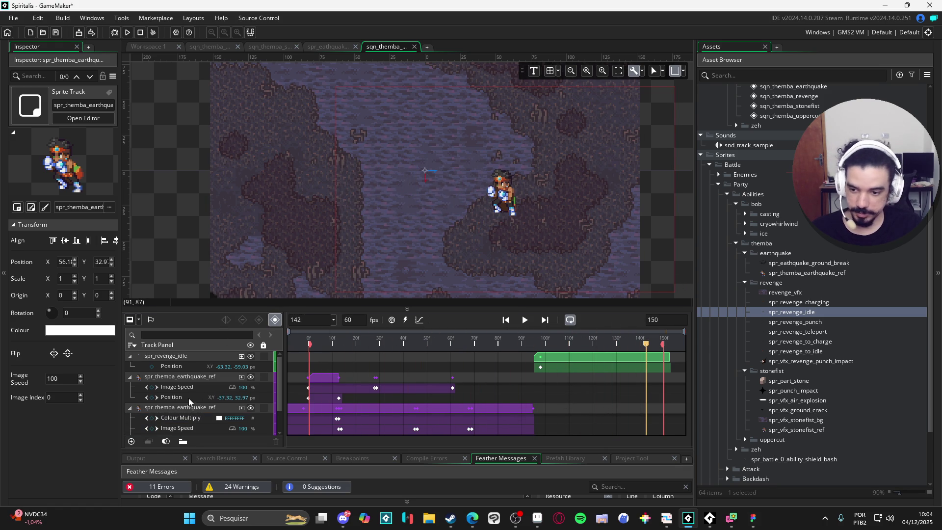
Collapse the revenge idle, both earthquake reference and spr_vfx_stonefist_bg tracks, then replay the handoff.
click(177, 377)
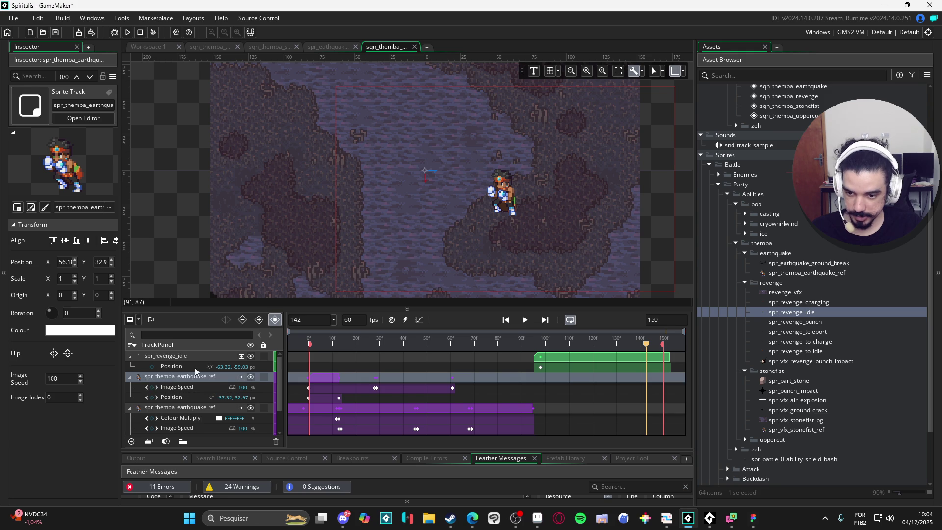
click(130, 356)
click(130, 366)
click(130, 377)
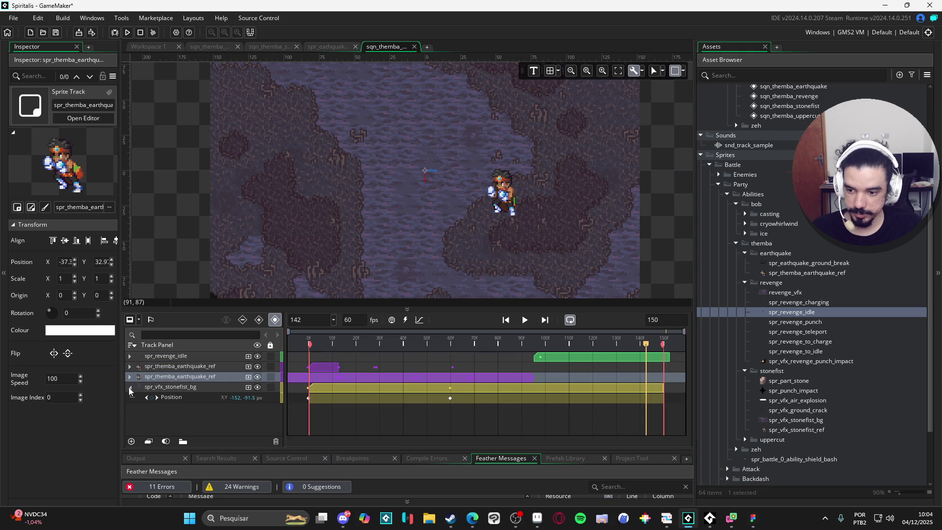
click(130, 386)
click(190, 269)
key(space)
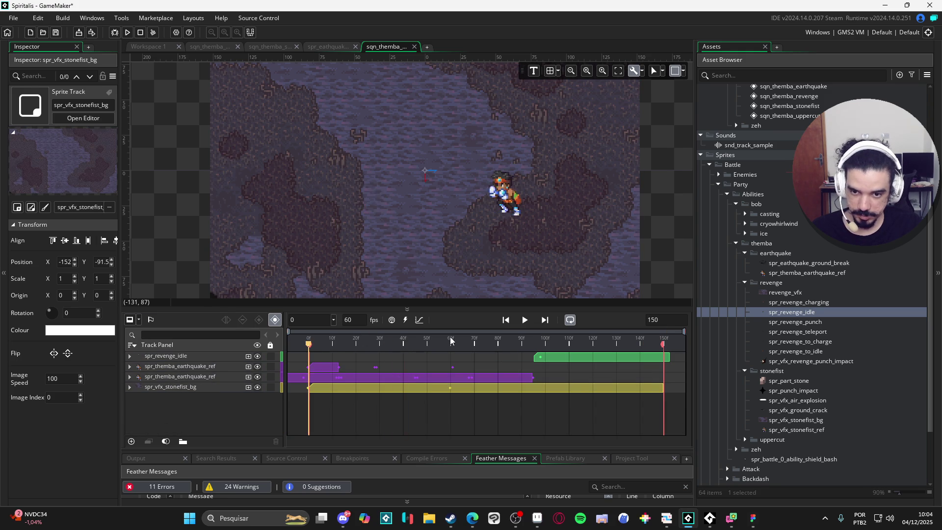
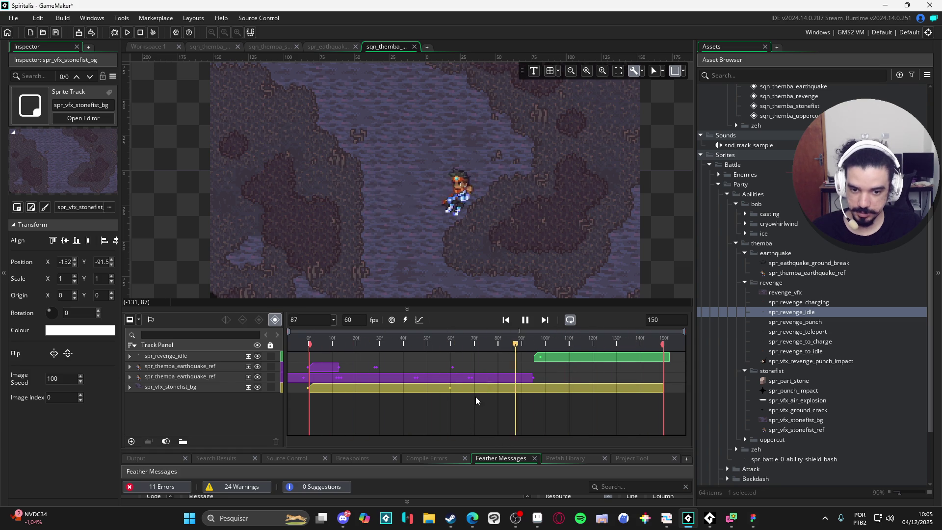
Stop playback at frame 67 and expand the second spr_themba_earthquake_ref track's sub-tracks.
key(space)
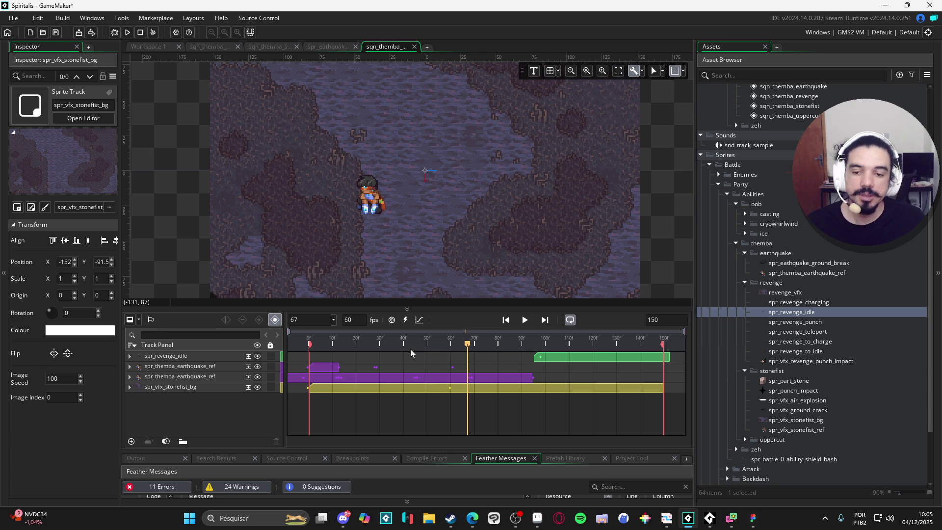
click(353, 380)
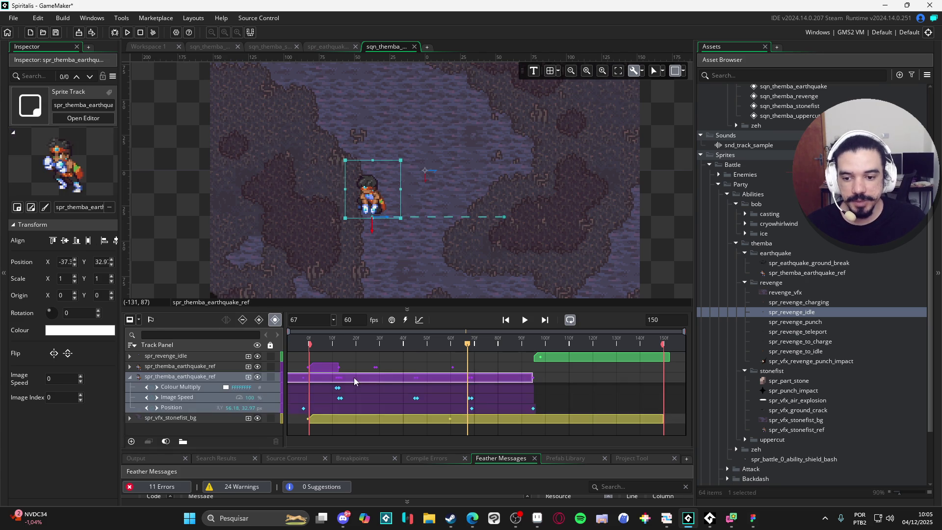
Preview the earthquake attack animation, recentring the cave scene on the canvas.
key(space)
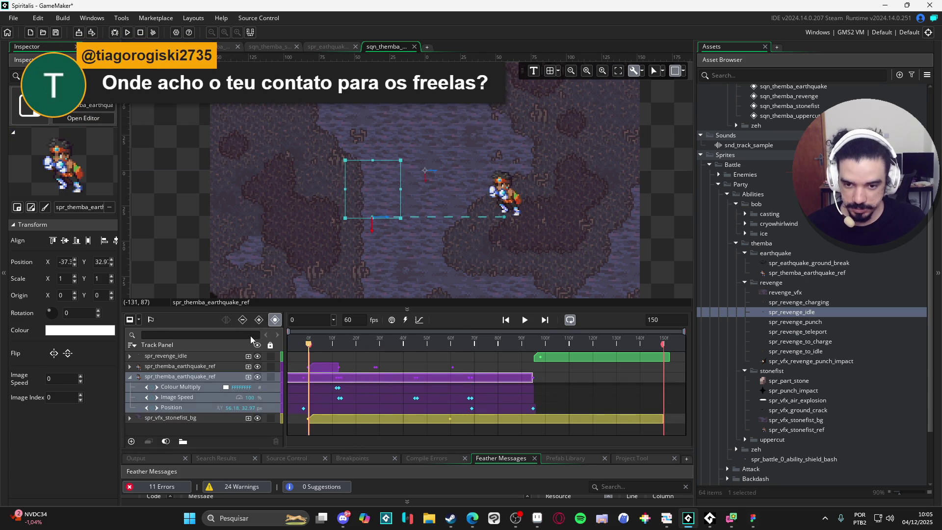
key(space)
click(167, 236)
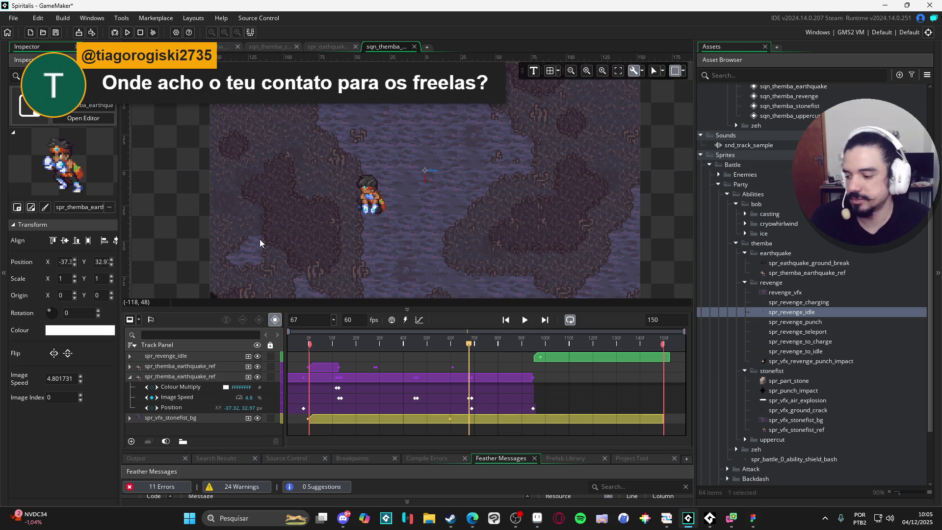
key(space)
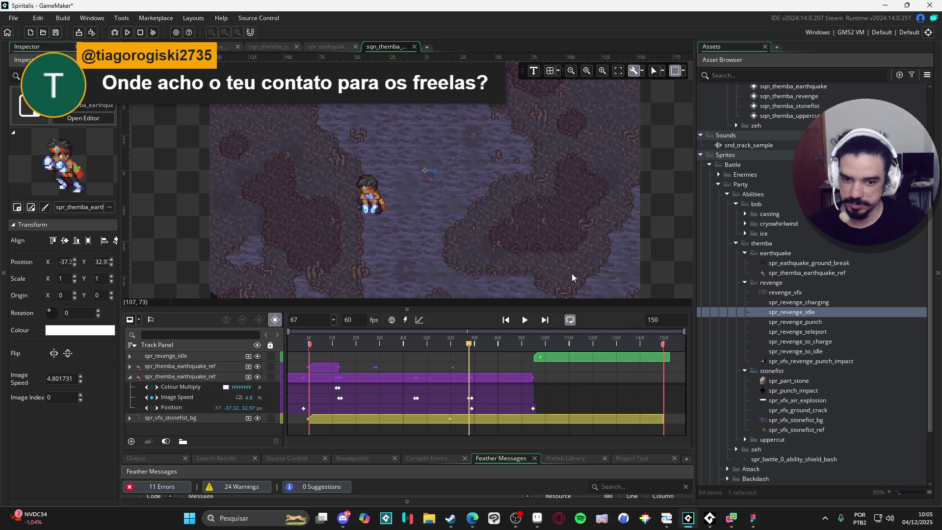
drag(538, 263, 580, 276)
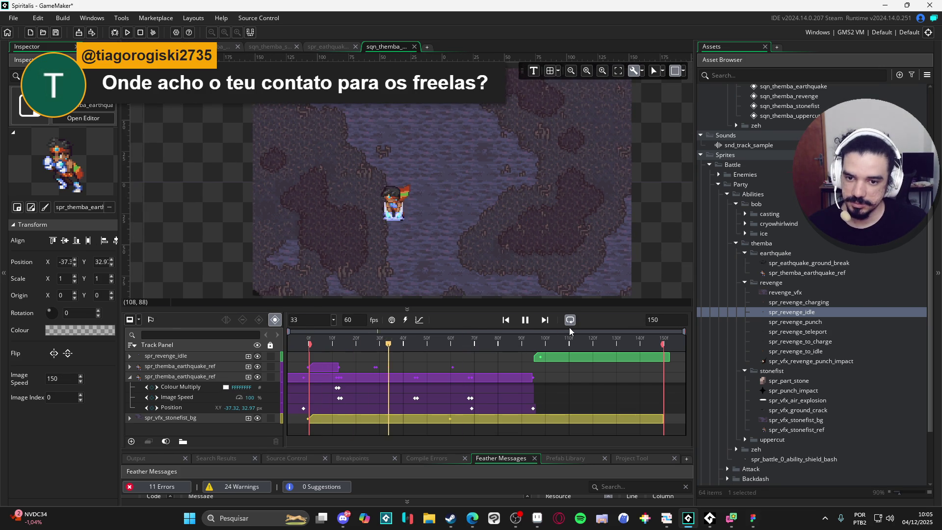
key(space)
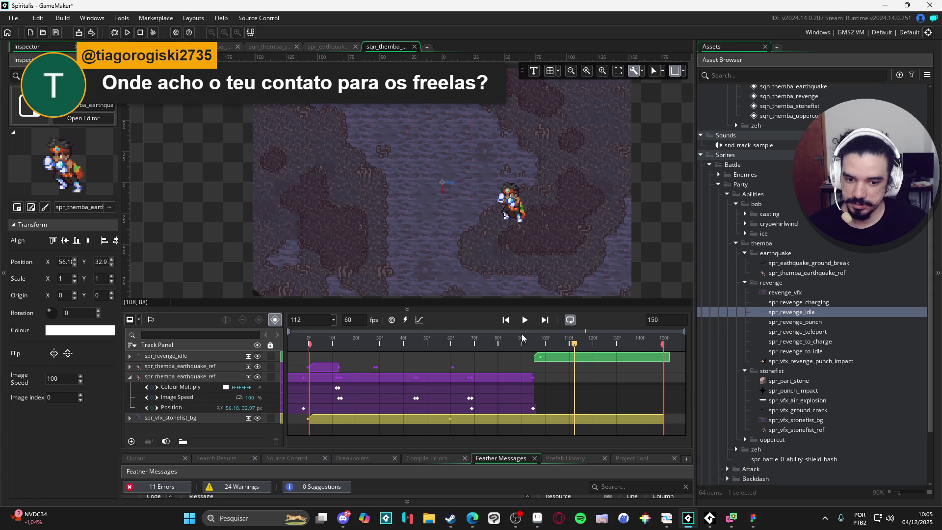
mouse_move(464, 340)
mouse_down()
mouse_move(451, 340)
mouse_move(506, 343)
mouse_move(494, 345)
mouse_up()
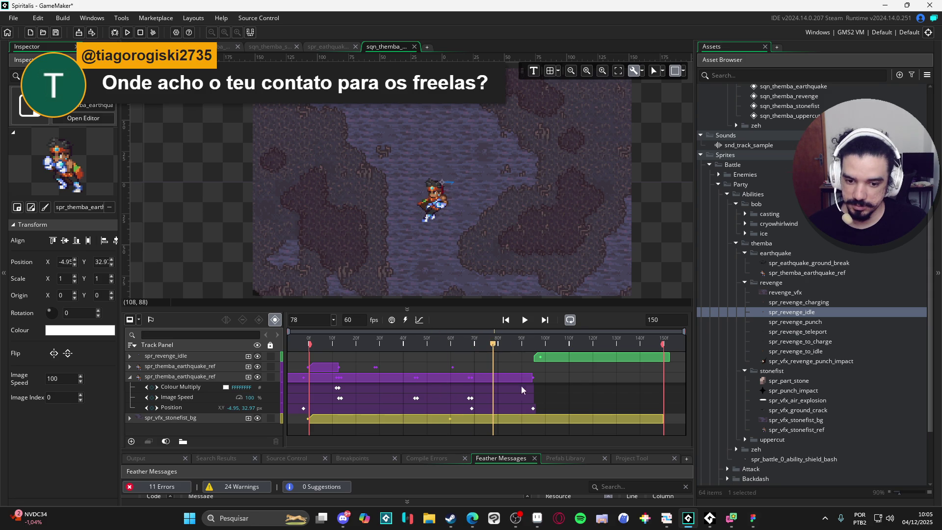
Move the last Position key and the earthquake clip's end to frame 82, starting spr_revenge_idle there.
drag(534, 408, 501, 407)
drag(488, 345, 438, 338)
key(space)
click(378, 343)
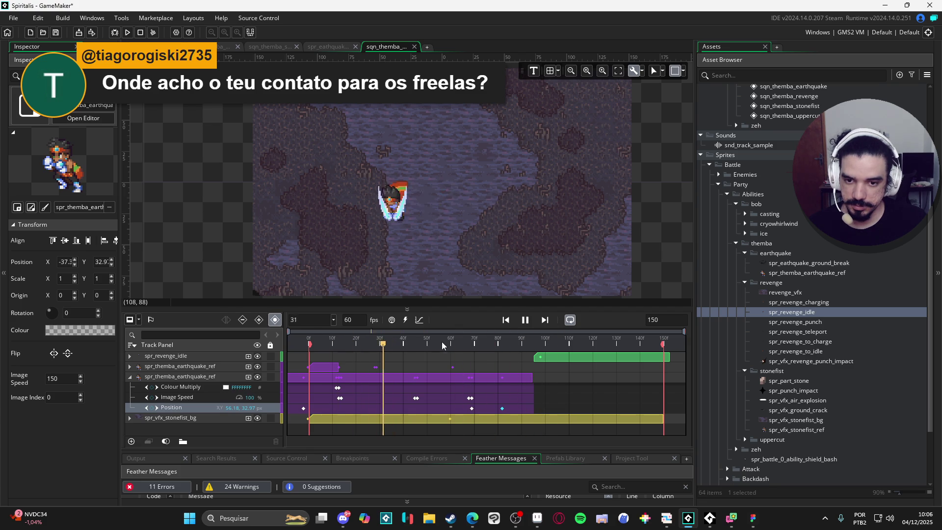
mouse_move(495, 341)
mouse_down()
mouse_move(470, 339)
mouse_move(502, 344)
mouse_up()
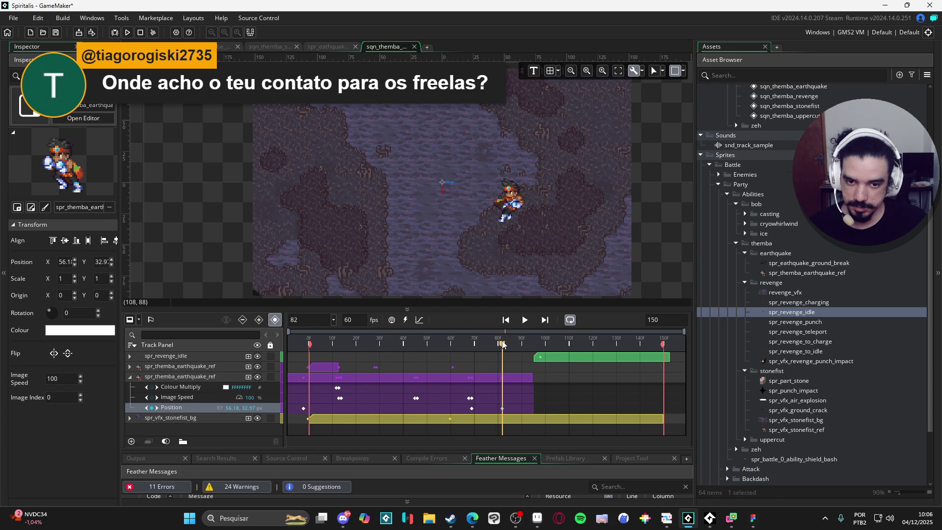
drag(528, 378, 501, 377)
drag(553, 363, 522, 363)
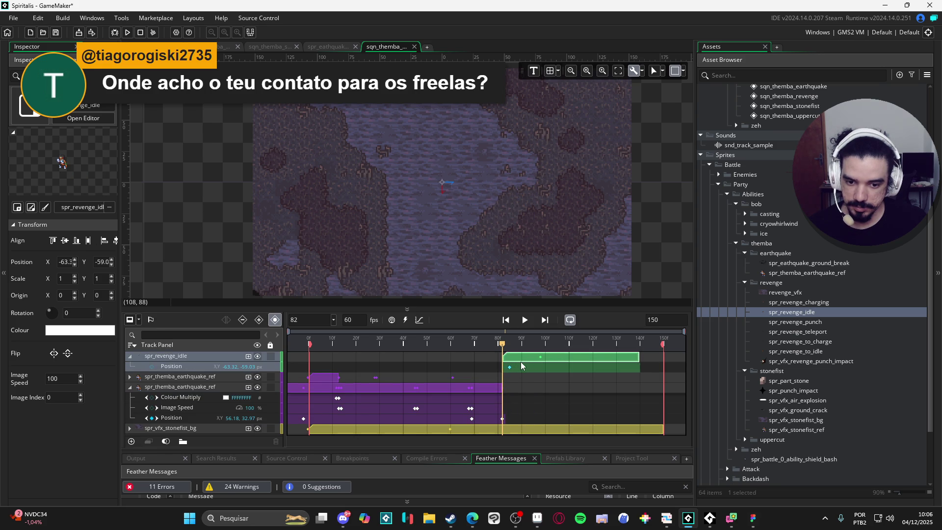
Preview the earthquake-to-idle handoff, stopping at frame 96.
key(Return)
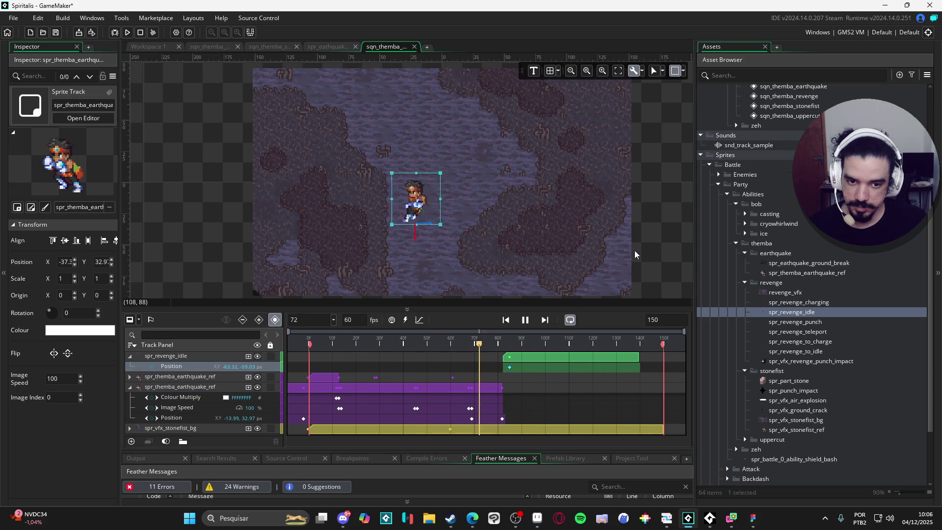
key(Return)
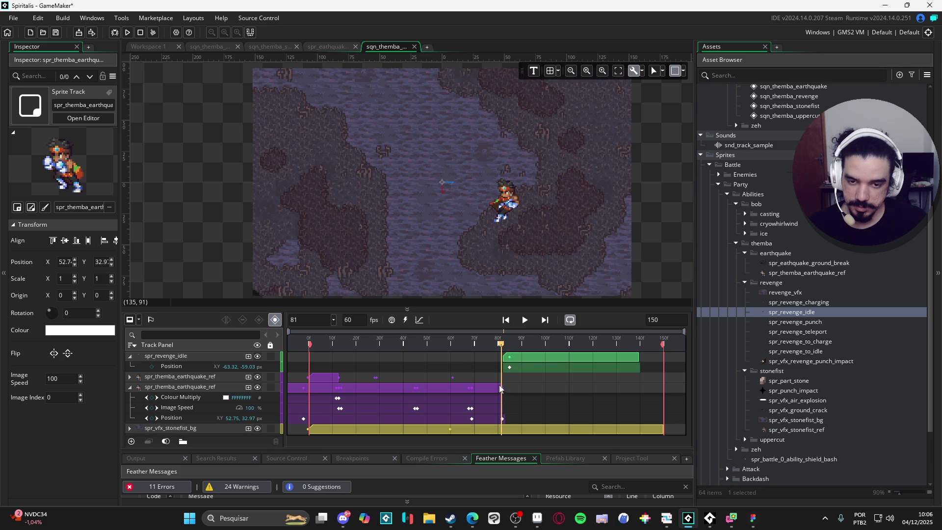
click(500, 389)
key(Return)
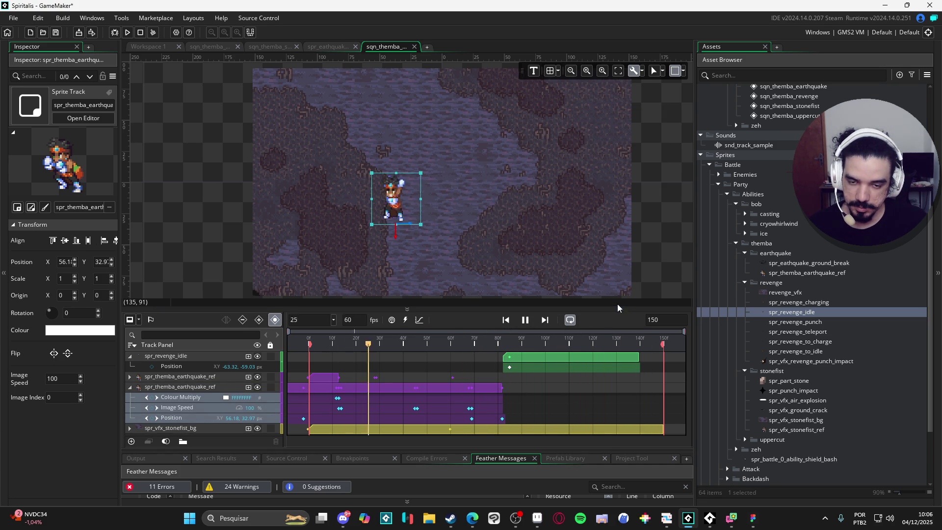
key(Return)
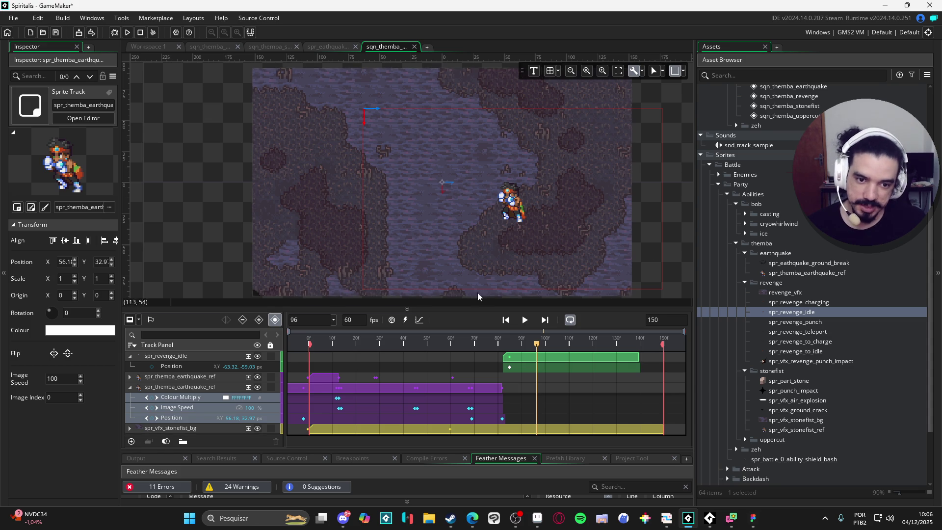
Collapse the spr_revenge_idle and earthquake tracks and select the revenge idle sprite on the canvas.
click(130, 356)
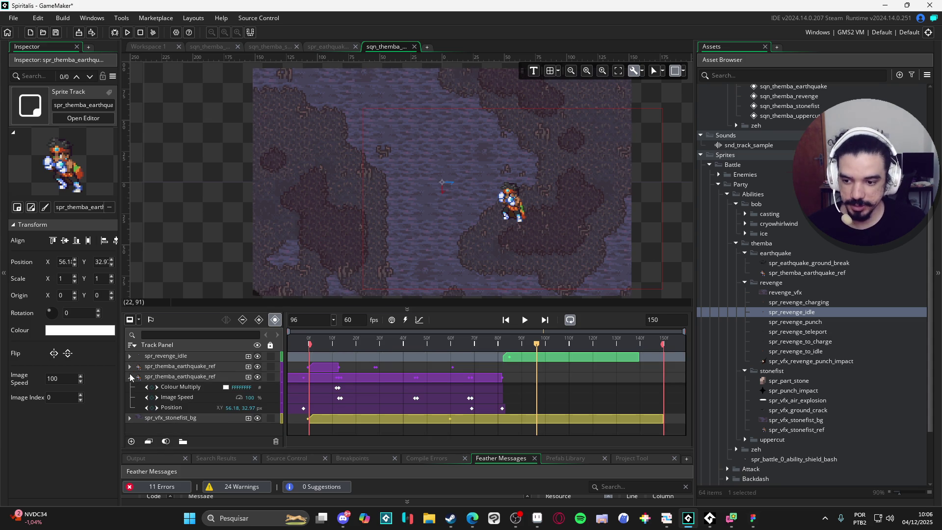
click(130, 376)
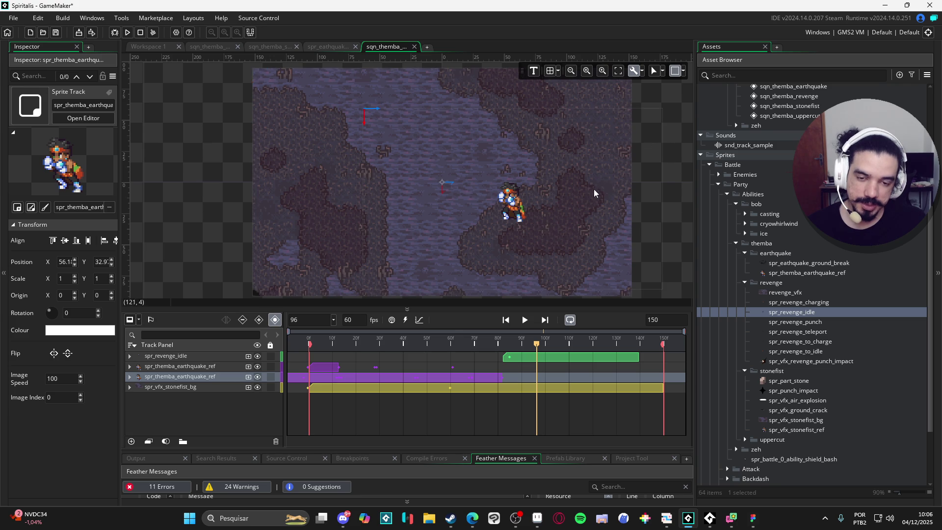
click(625, 163)
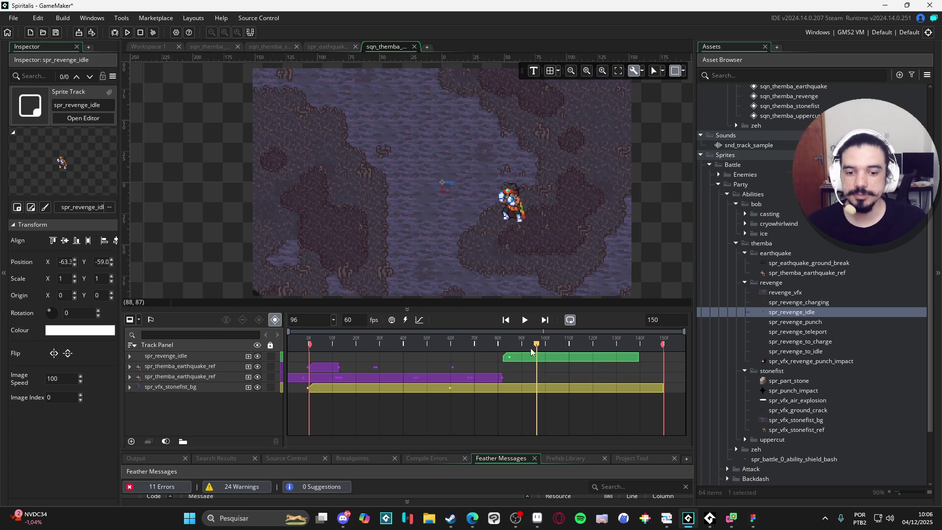
Play the sequence several times to review spr_revenge_idle following the earthquake clips.
key(space)
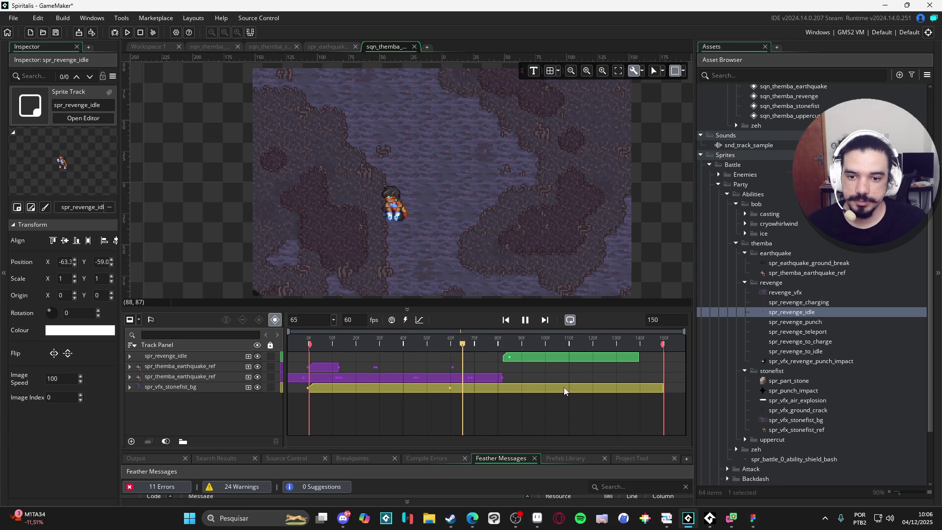
key(space)
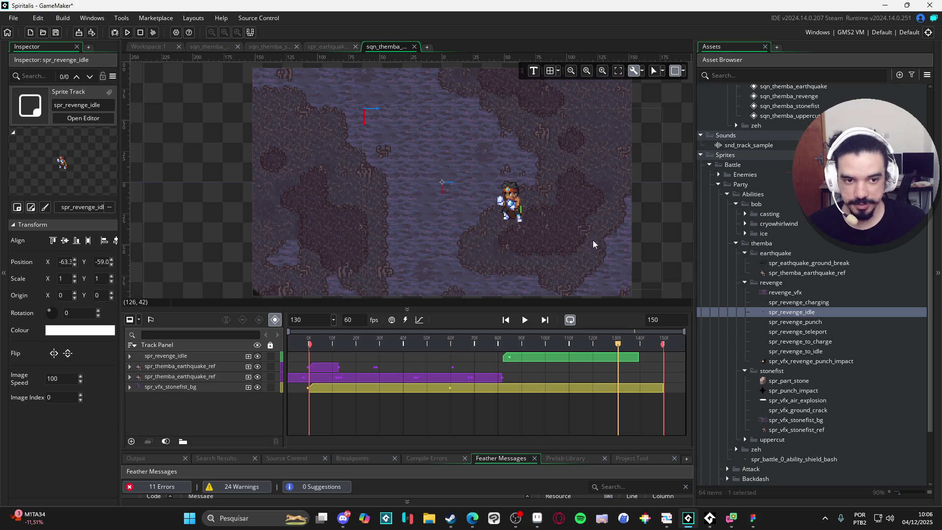
click(525, 319)
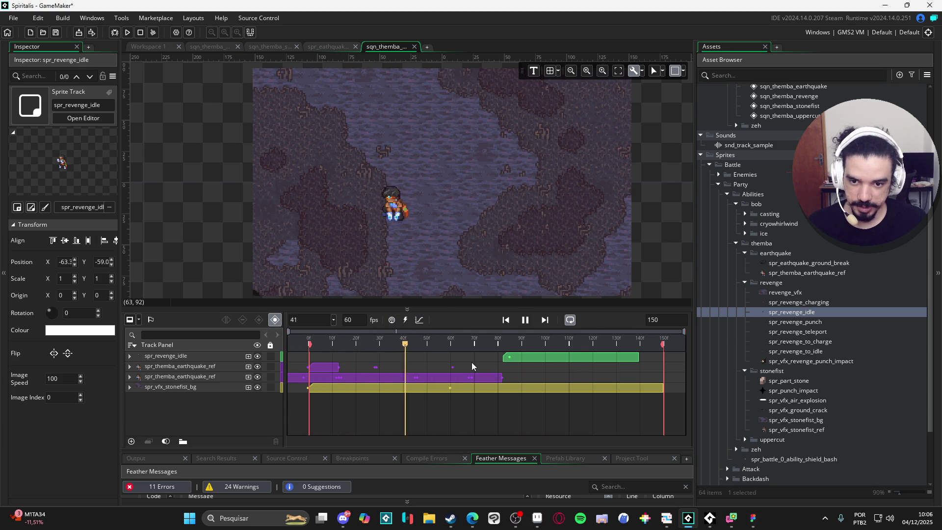
key(space)
key(space)
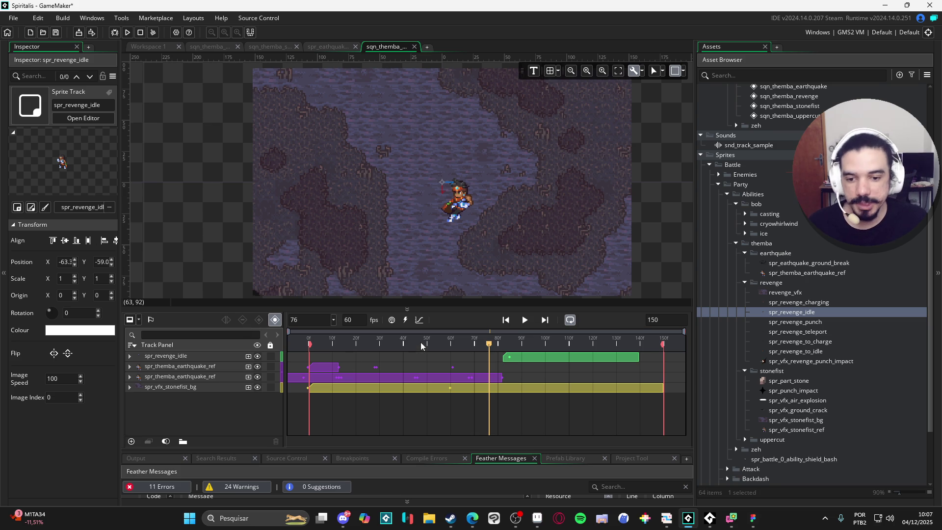
key(space)
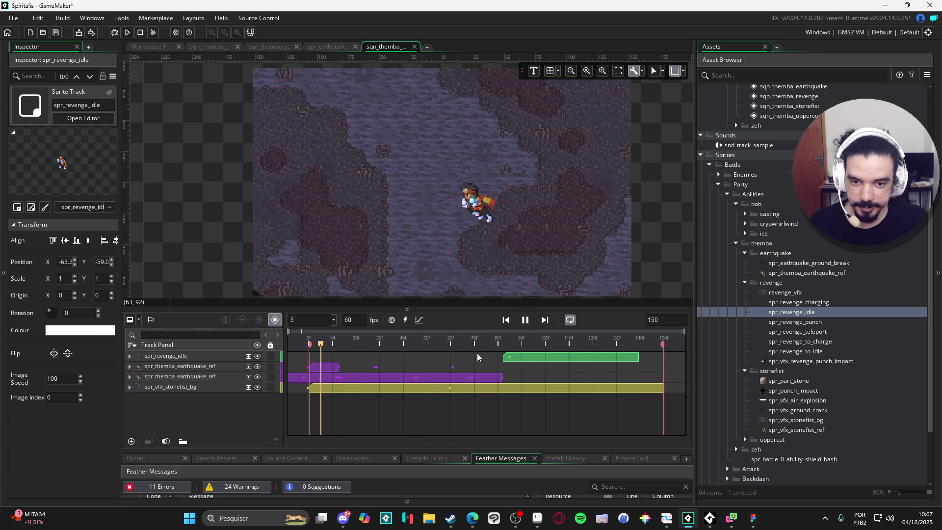
key(space)
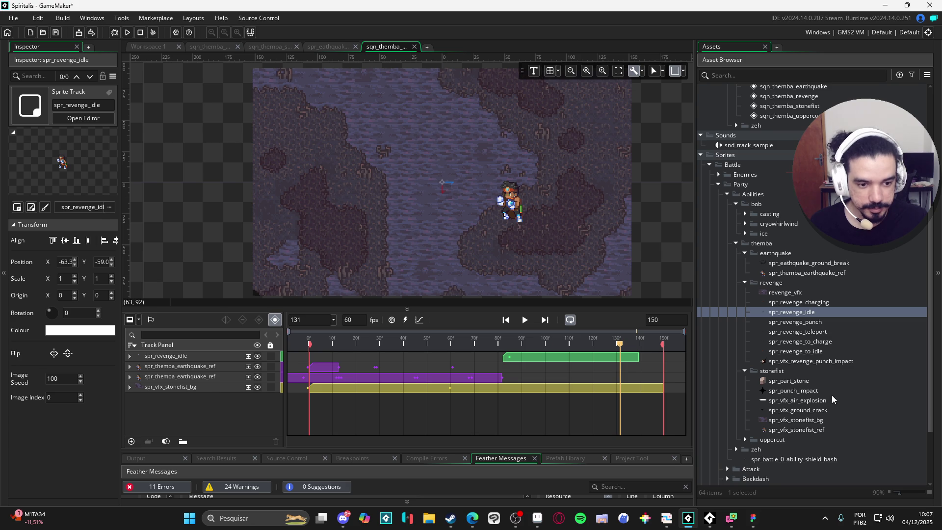
Select the spr_revenge_to_idle asset and preview the sequence once more.
click(828, 352)
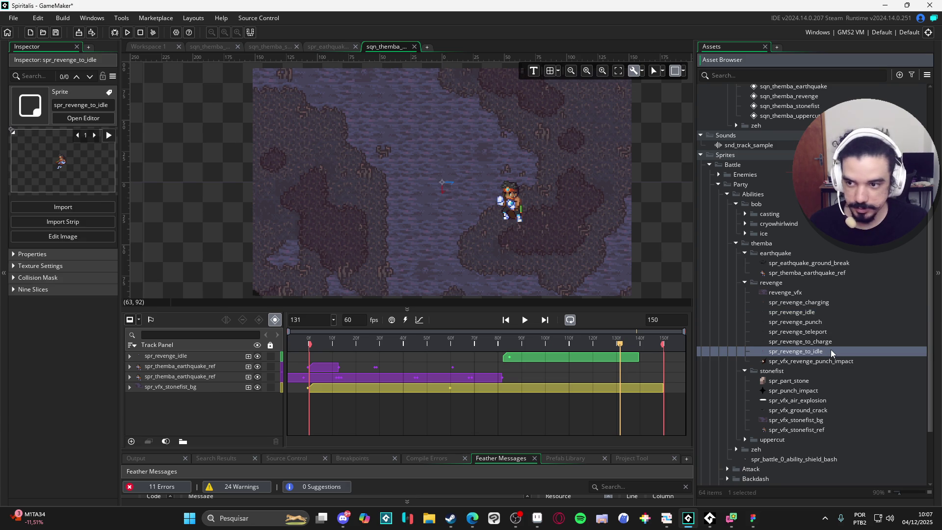
key(space)
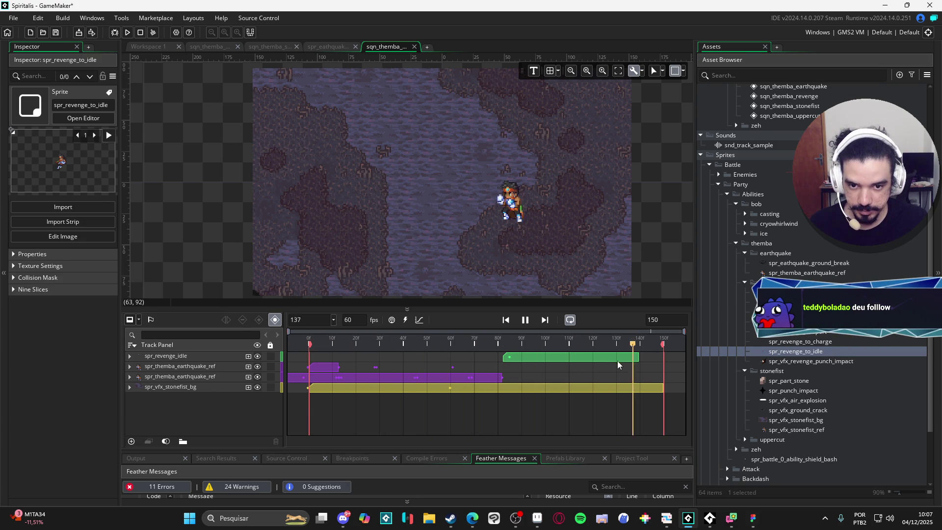
key(space)
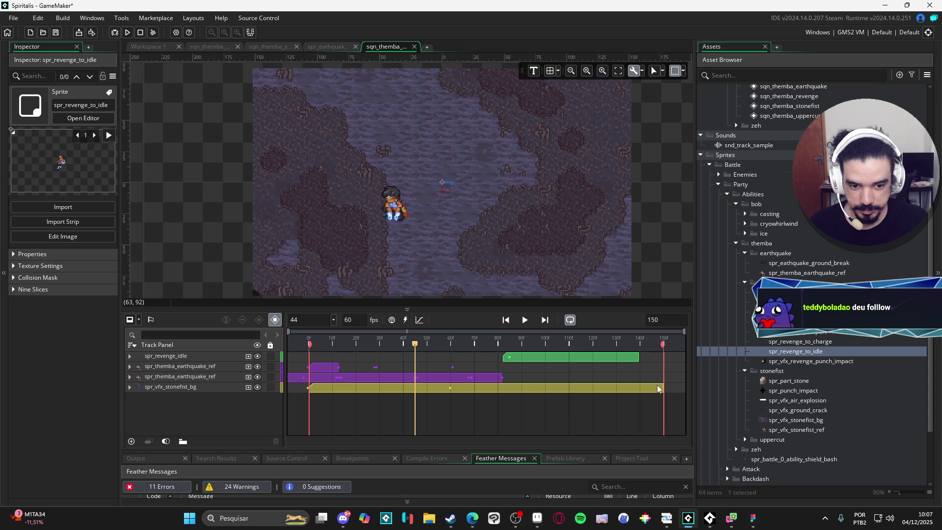
Extend the spr_revenge_idle clip to frame 150 and play from the start to check it.
click(636, 357)
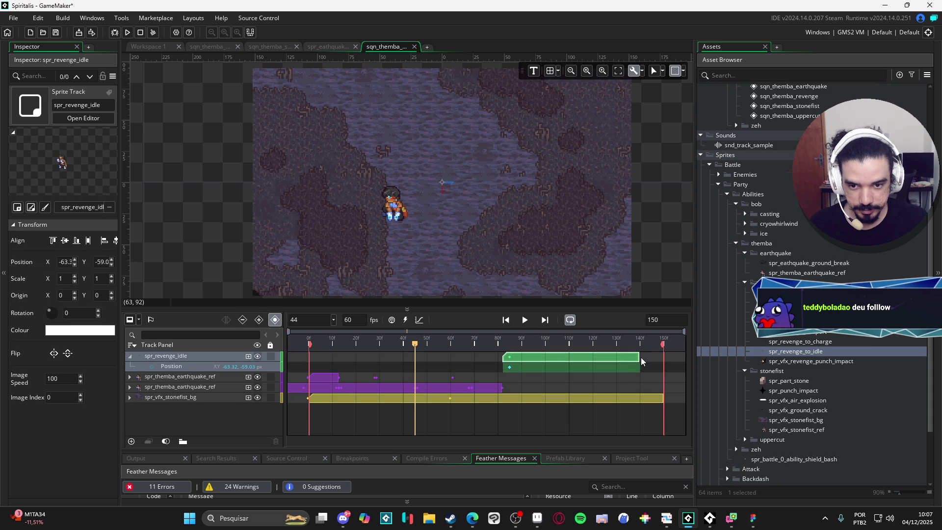
drag(637, 357, 662, 357)
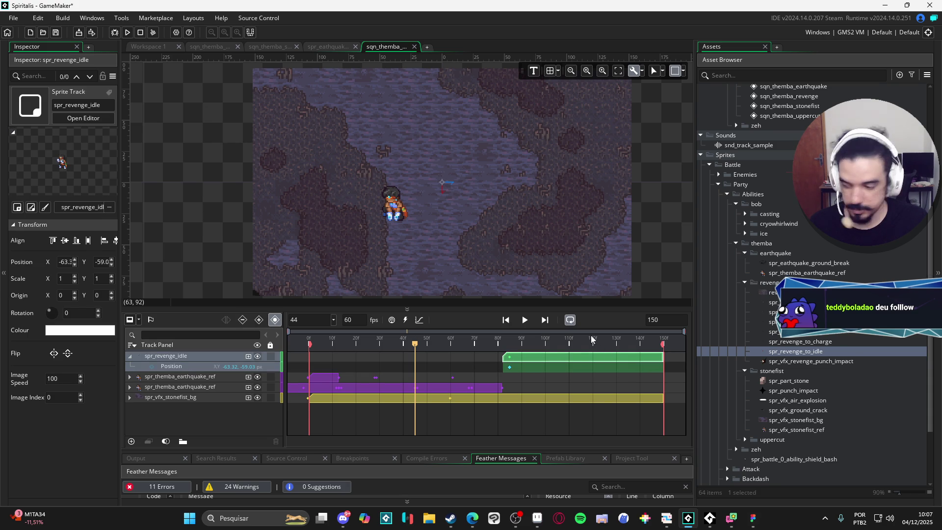
key(Home)
key(space)
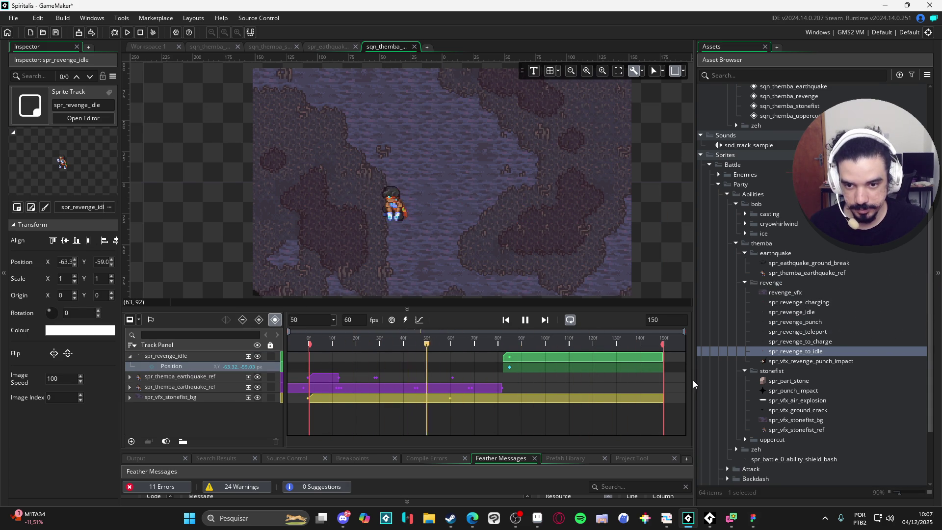
key(space)
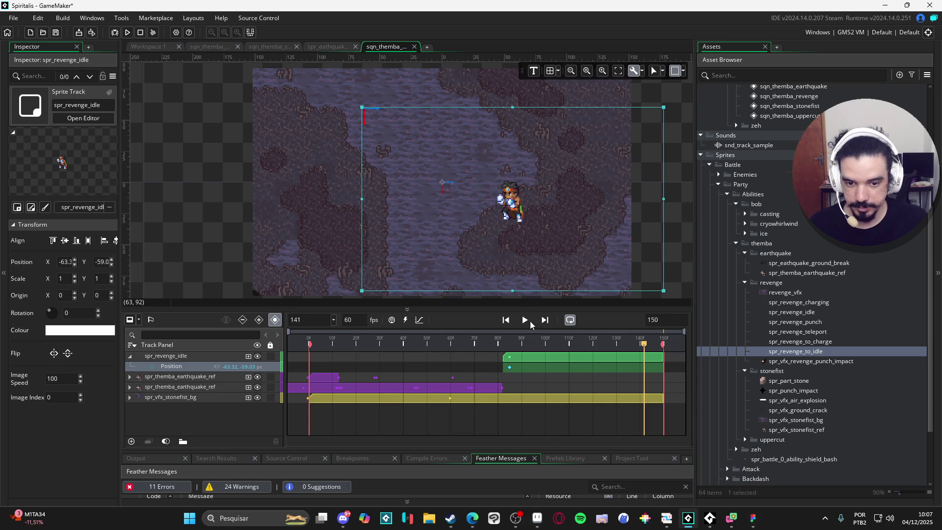
Collapse the spr_revenge_idle track and revenge folder, parking the playhead at frame 27.
drag(455, 342, 205, 345)
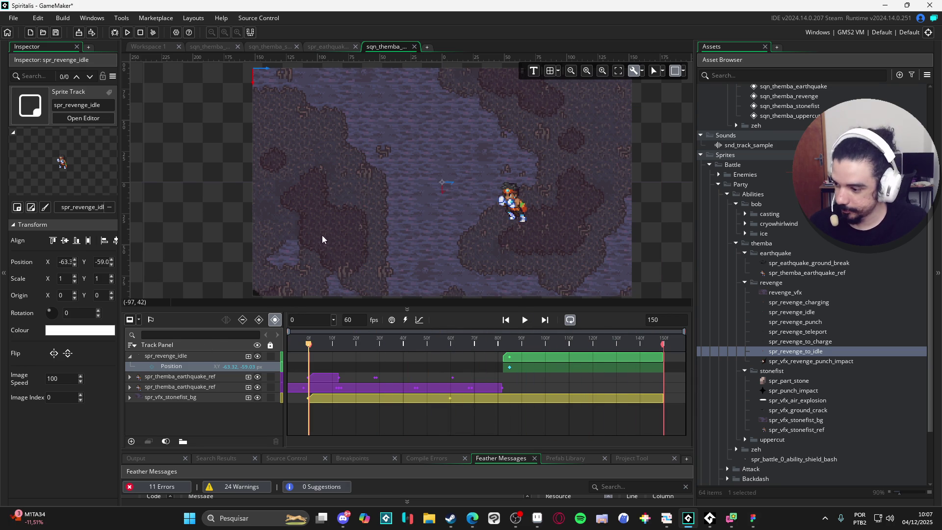
drag(321, 235, 354, 228)
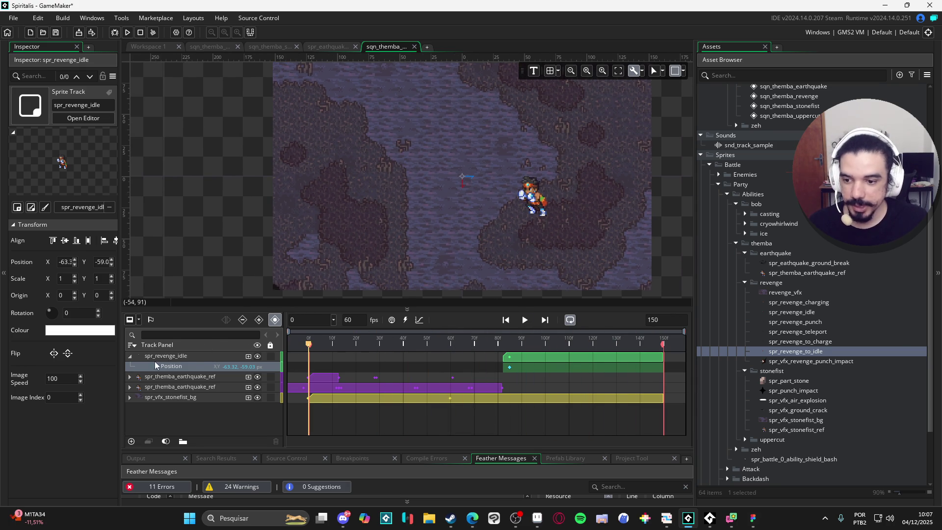
click(131, 356)
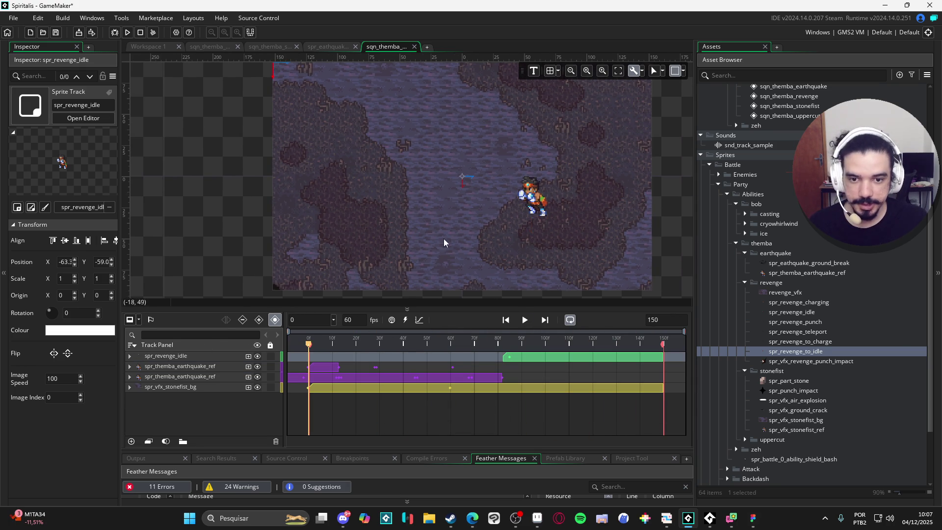
click(334, 345)
drag(334, 348, 372, 344)
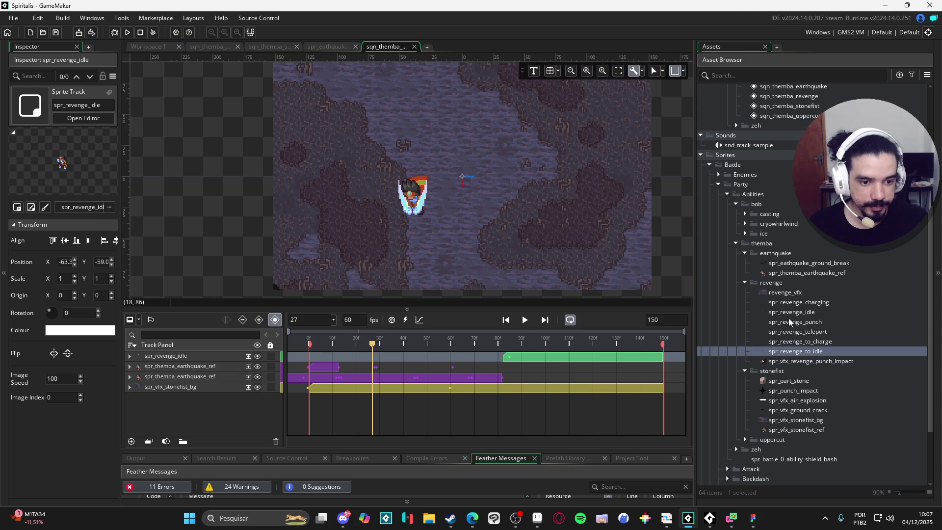
click(745, 283)
Add spr_eathquake_ground_break at frame 27, move its track above the background, and centre it under Themba.
mouse_move(805, 263)
mouse_down()
mouse_move(622, 254)
mouse_move(416, 219)
mouse_move(422, 224)
mouse_up()
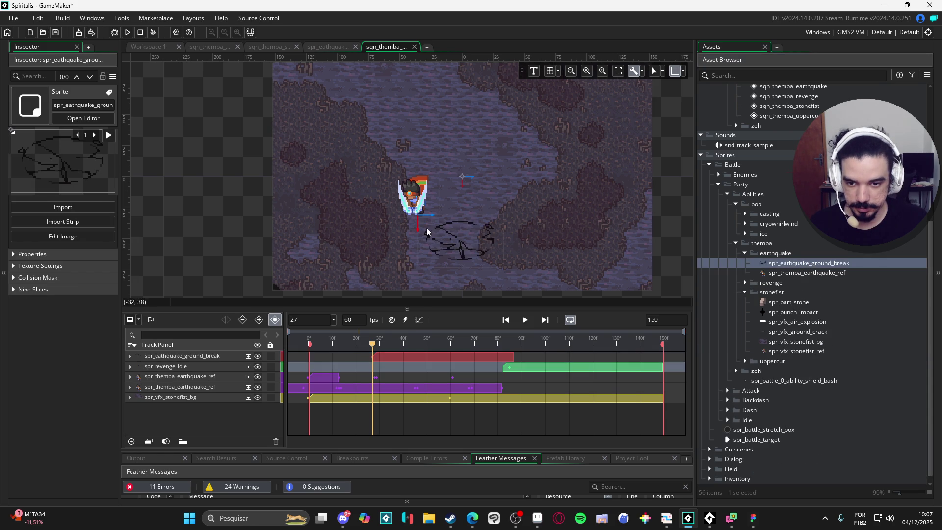
click(173, 357)
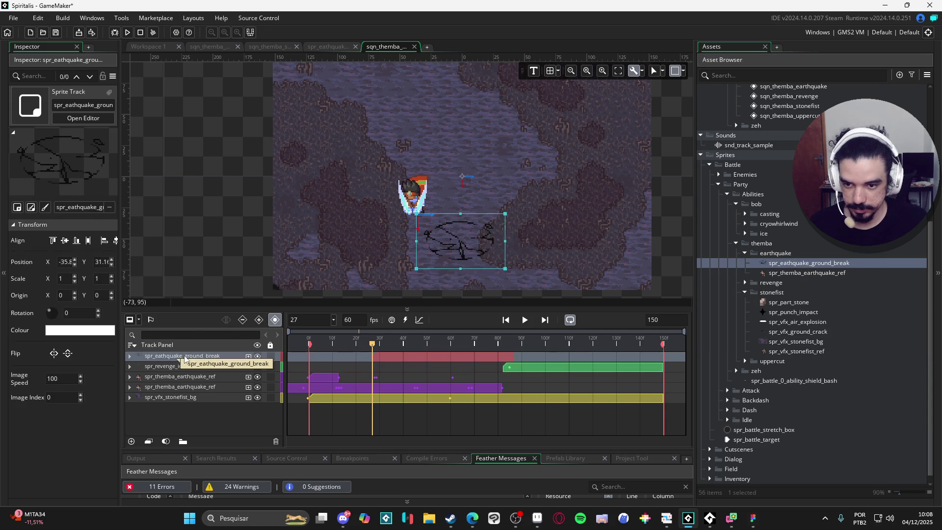
drag(172, 357, 185, 388)
drag(470, 247, 427, 217)
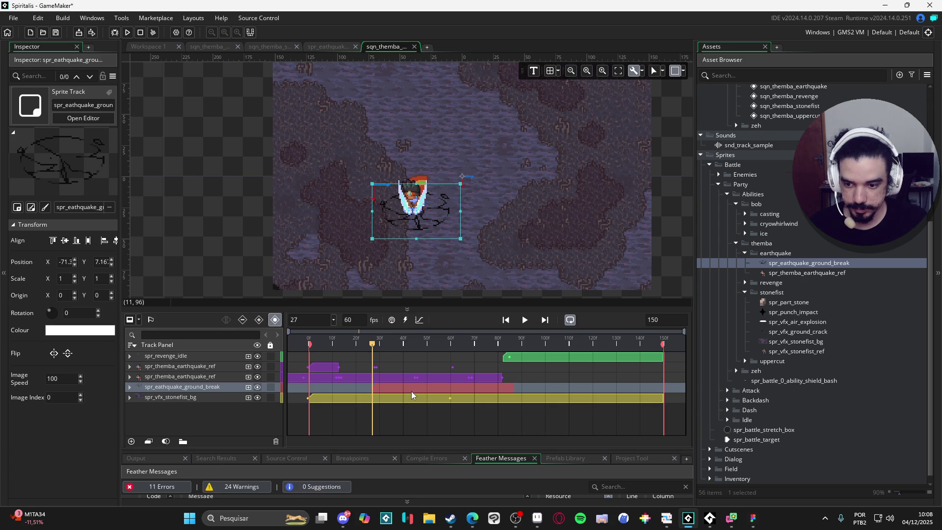
mouse_move(384, 344)
mouse_down()
mouse_move(399, 344)
mouse_move(368, 344)
mouse_move(383, 344)
mouse_up()
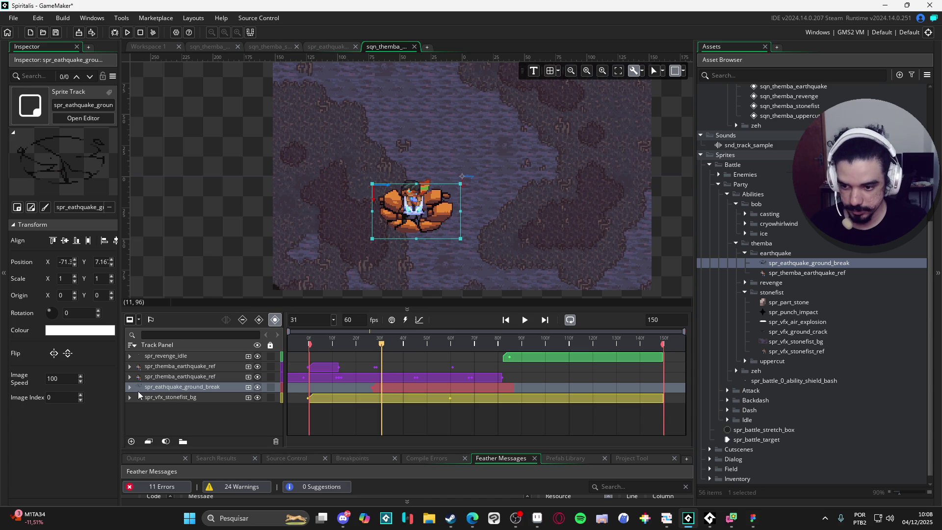
click(130, 387)
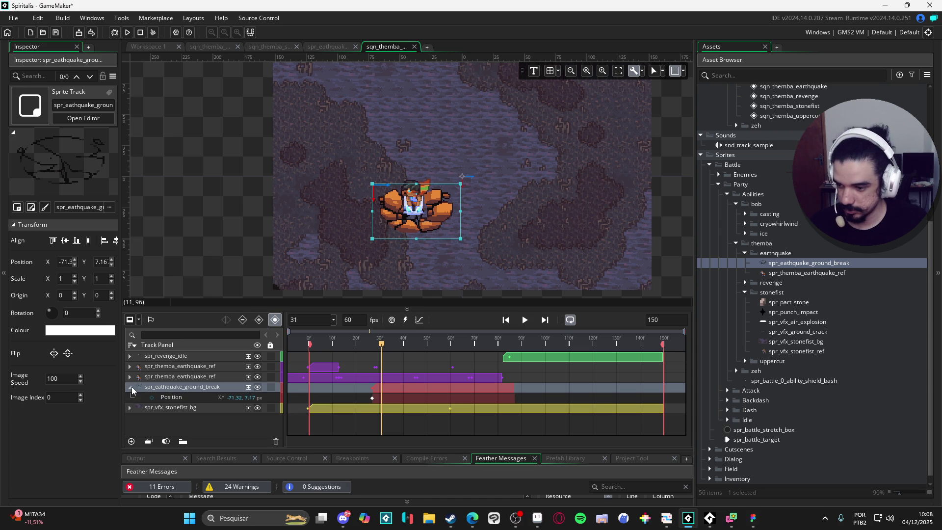
Add an Image Index track to the ground-break and delete its Position keyframe.
click(249, 388)
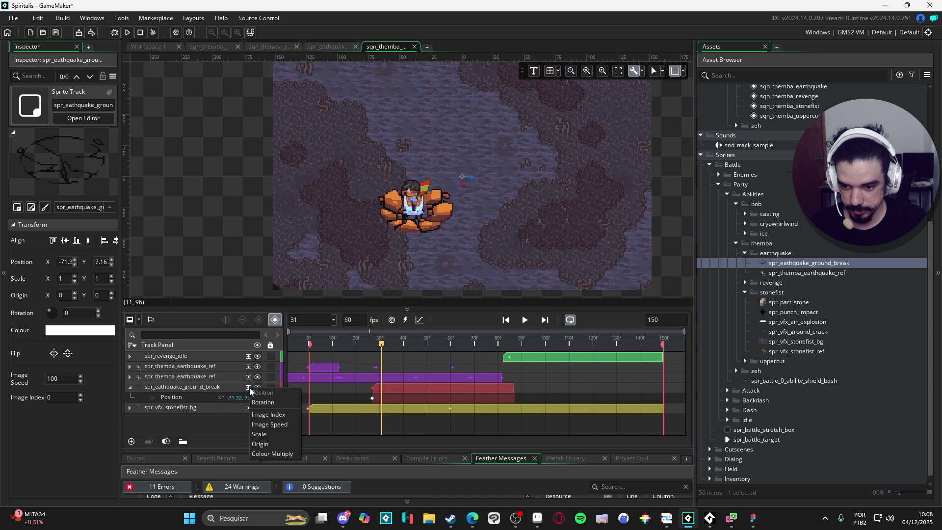
click(289, 415)
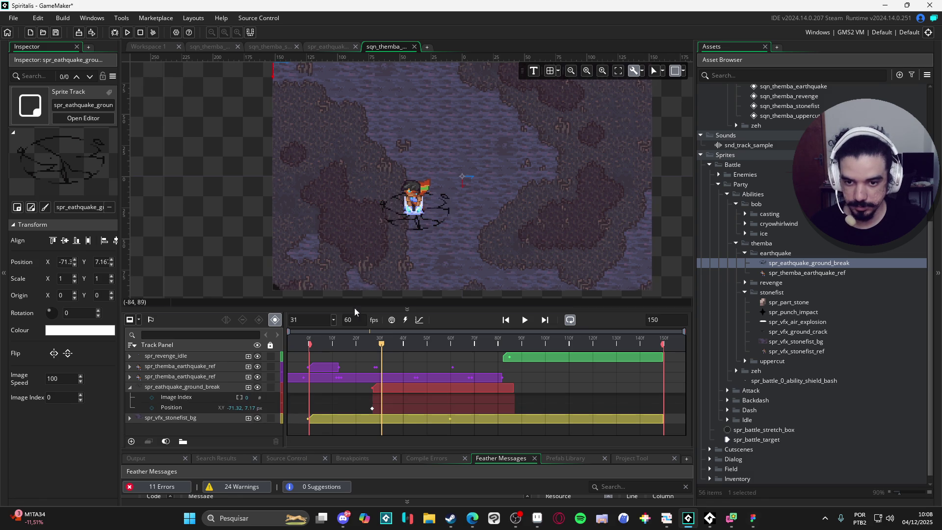
click(372, 408)
mouse_move(382, 345)
mouse_down()
mouse_move(372, 348)
mouse_move(387, 346)
mouse_up()
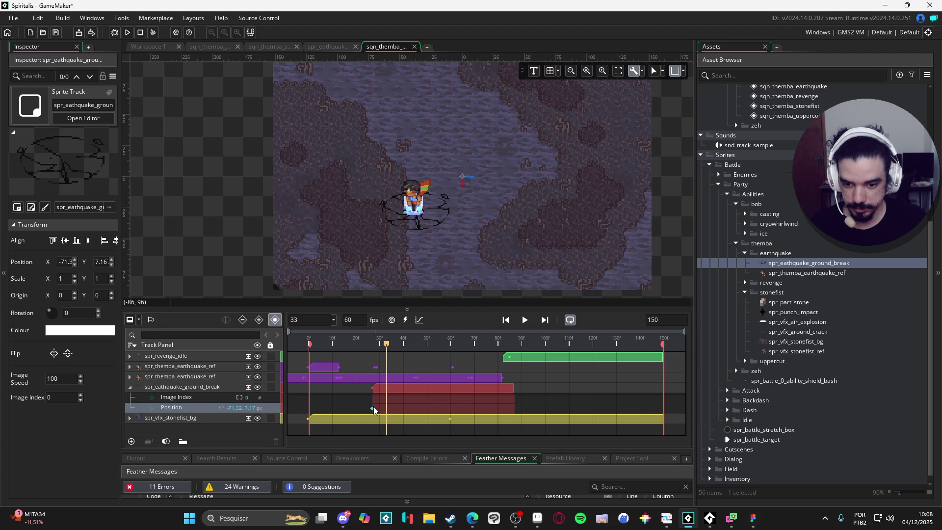
click(372, 408)
key(Delete)
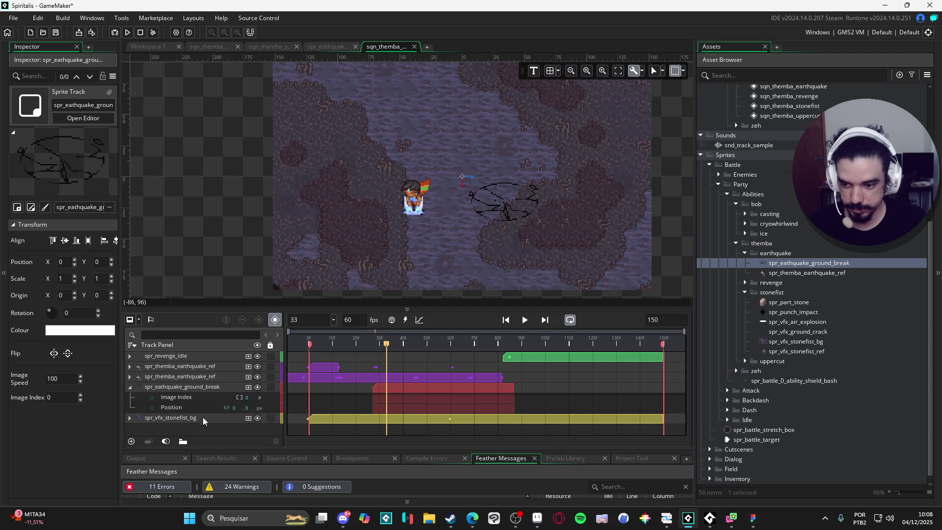
Remove the Image Index track, restore the Position key with Ctrl+Z, and preview frames 29–31.
click(205, 397)
key(Delete)
drag(377, 345, 377, 345)
key(ctrl+z)
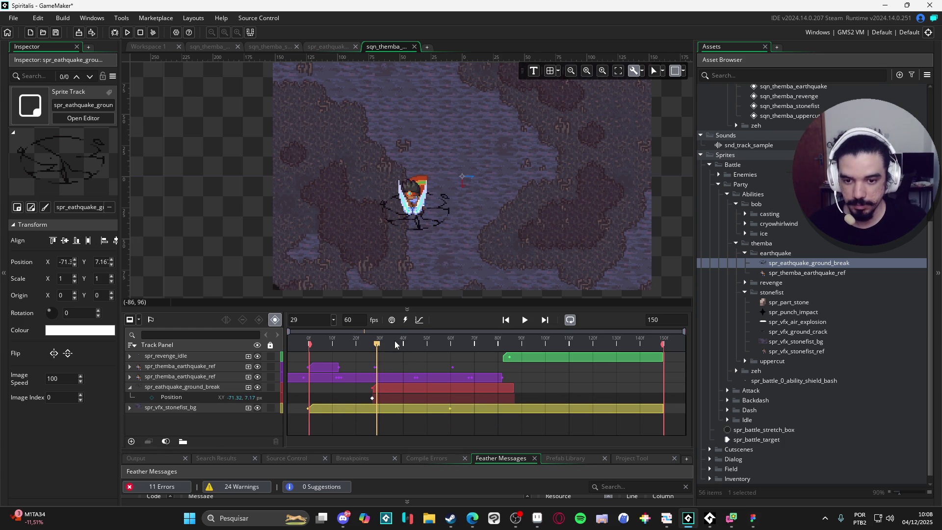
mouse_move(395, 340)
mouse_down()
mouse_move(359, 341)
mouse_move(385, 348)
mouse_up()
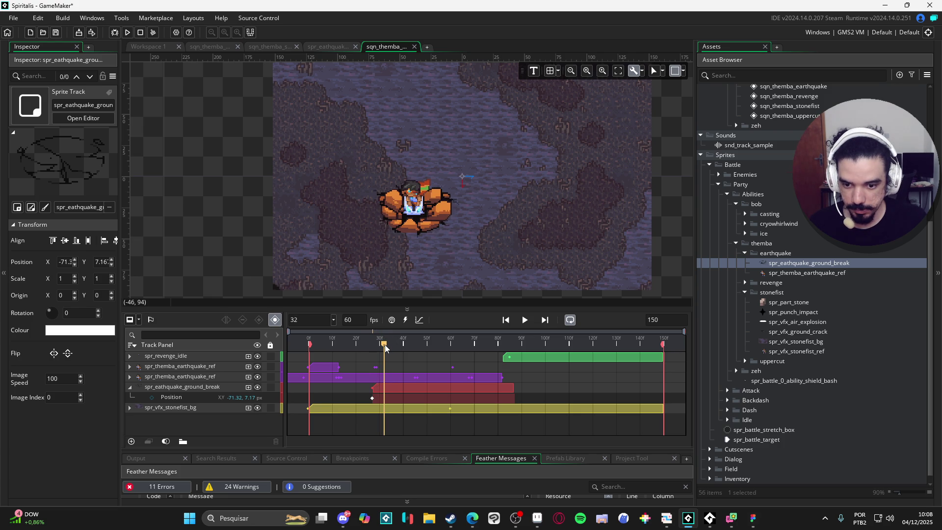
click(248, 386)
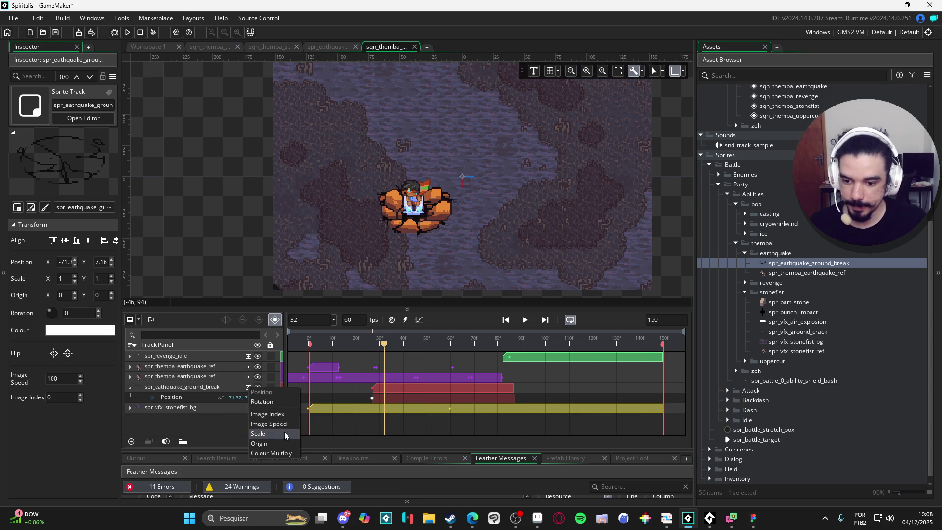
Add an Image Speed track to the ground-break and key its Image Speed to 0 at frame 32.
click(284, 422)
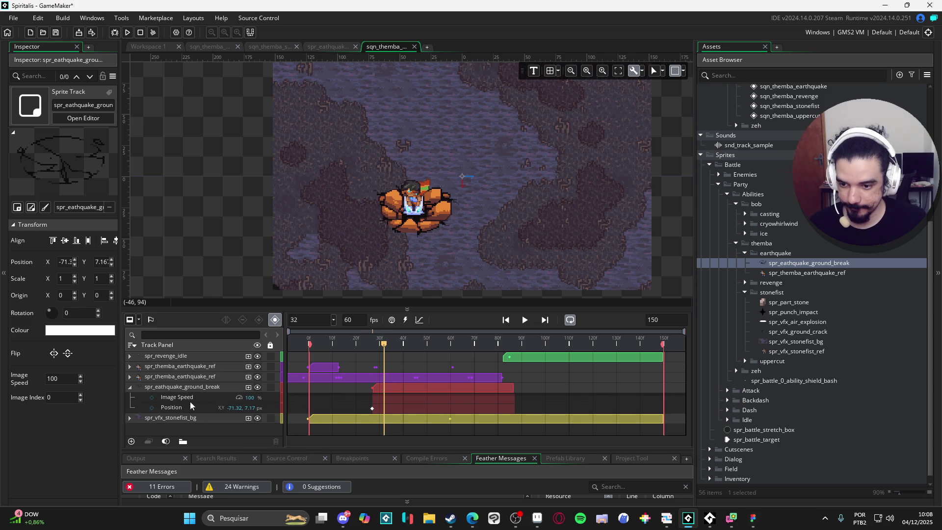
click(152, 398)
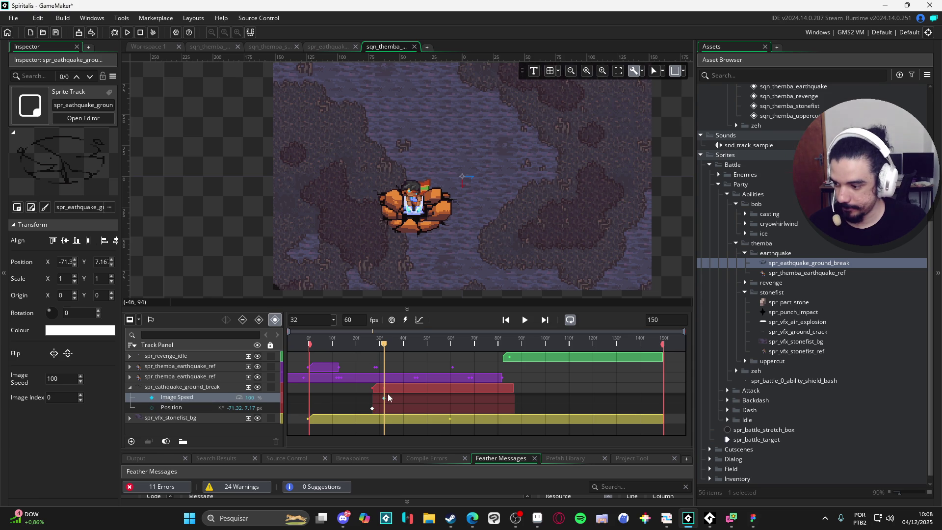
scroll(384, 396, up, 3)
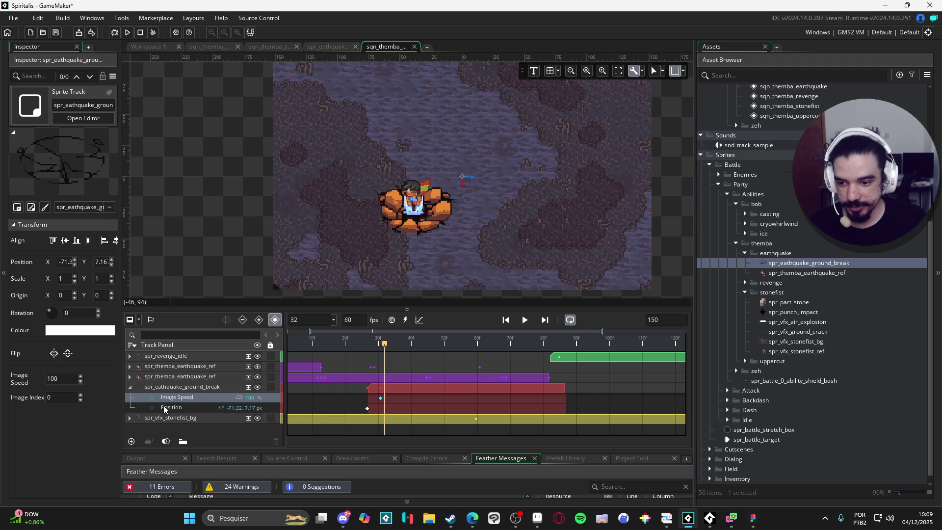
drag(383, 345, 382, 351)
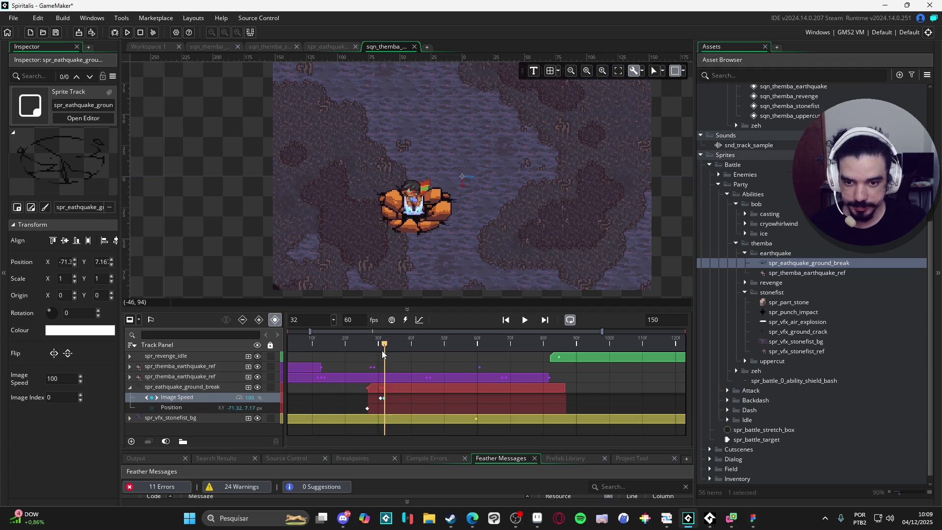
click(383, 398)
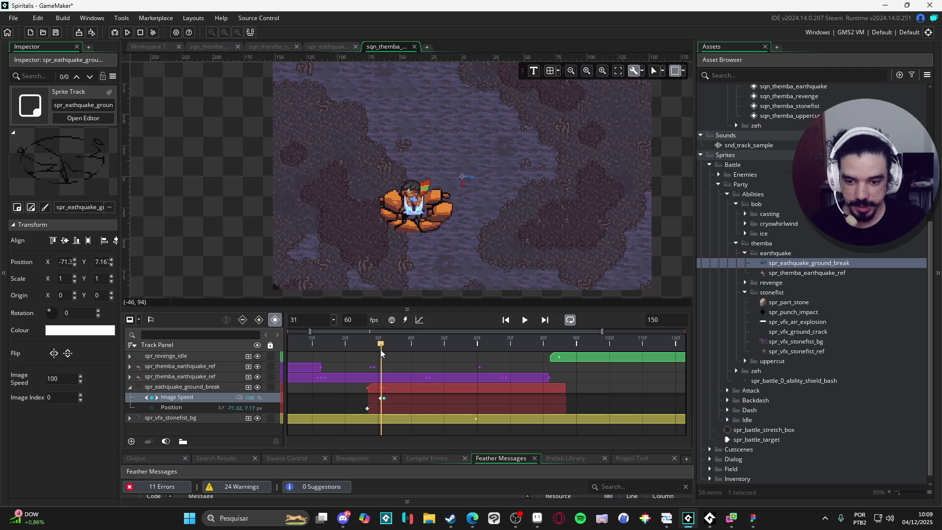
mouse_move(385, 351)
mouse_down()
mouse_move(415, 352)
mouse_move(385, 358)
mouse_up()
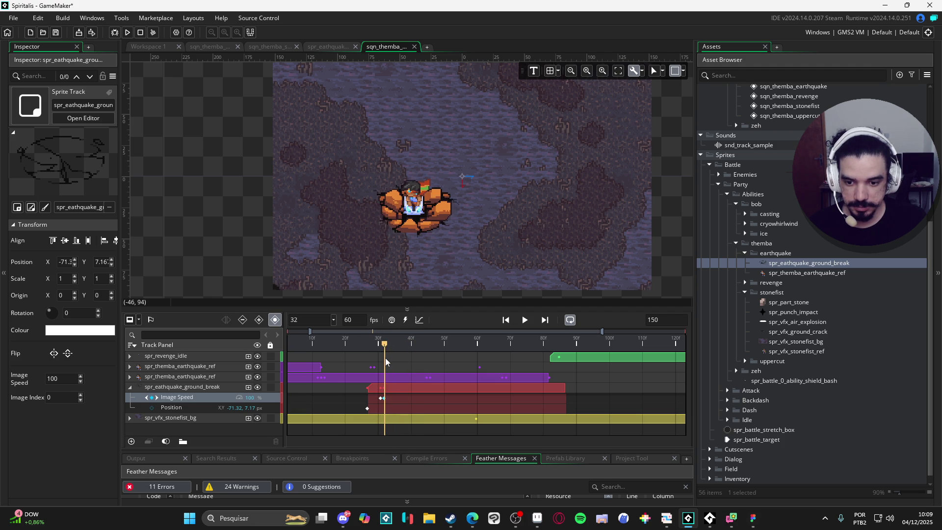
double_click(255, 397)
text(0)
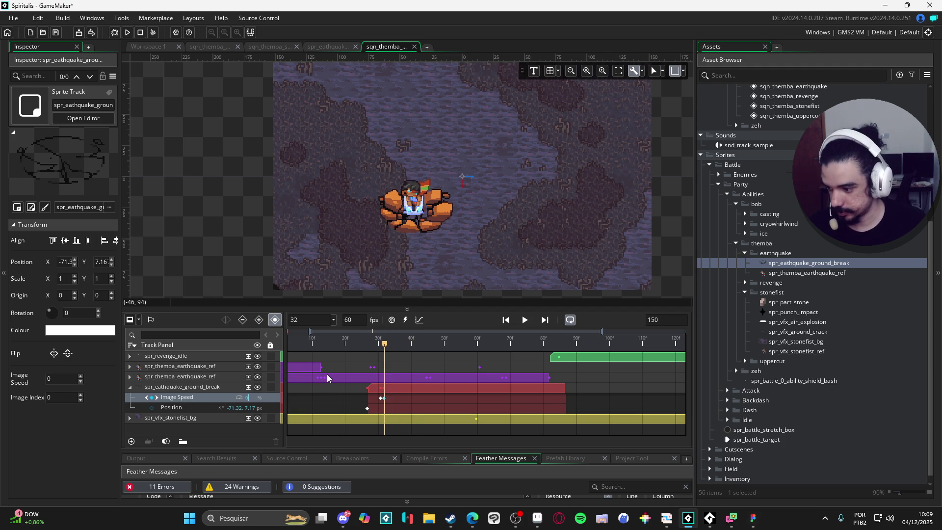
key(Return)
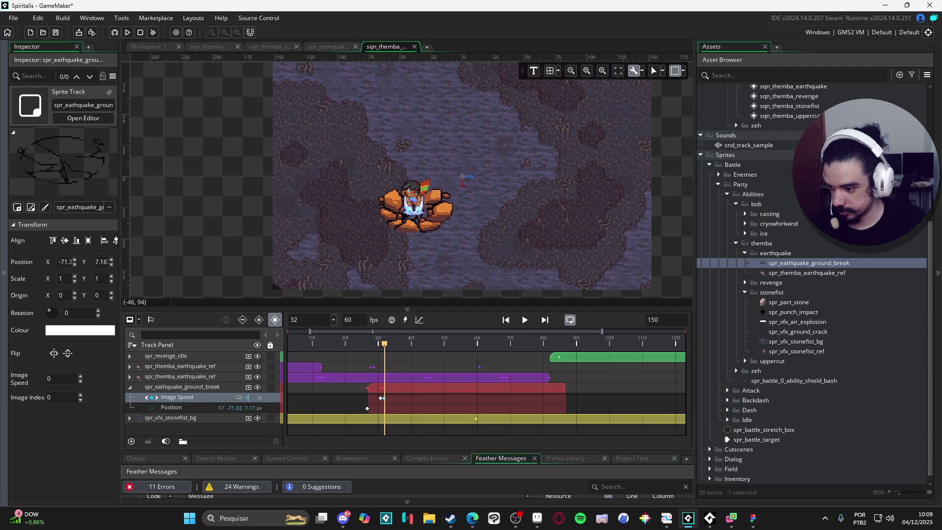
Switch to Figma to view the combat-interface mockup.
key(alt+Tab)
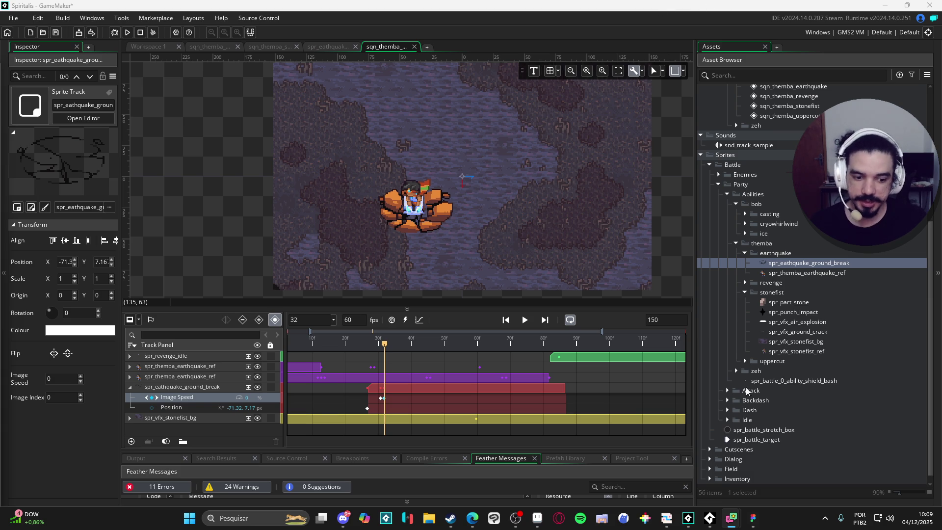
click(758, 517)
scroll(564, 279, right, 1)
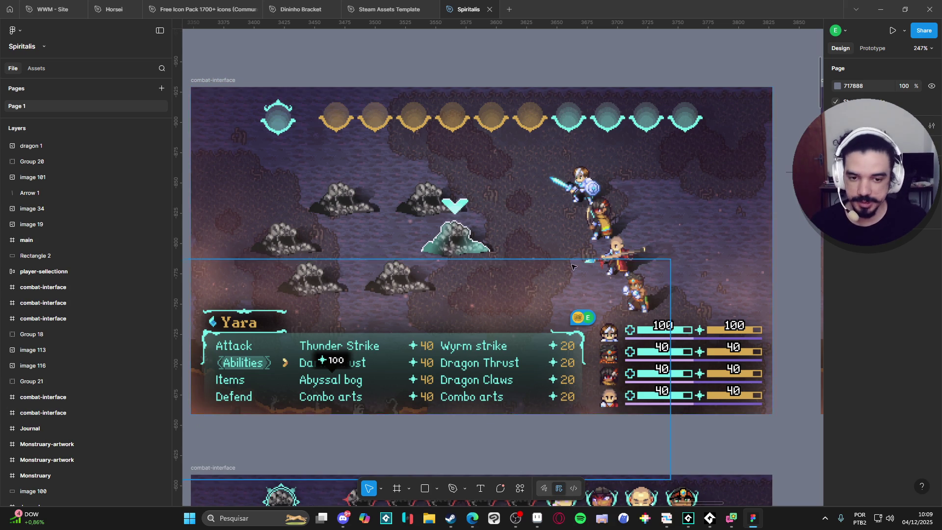
Scroll around the Figma combat-interface mockup, then minimize Figma to return to GameMaker.
scroll(480, 264, left, 2)
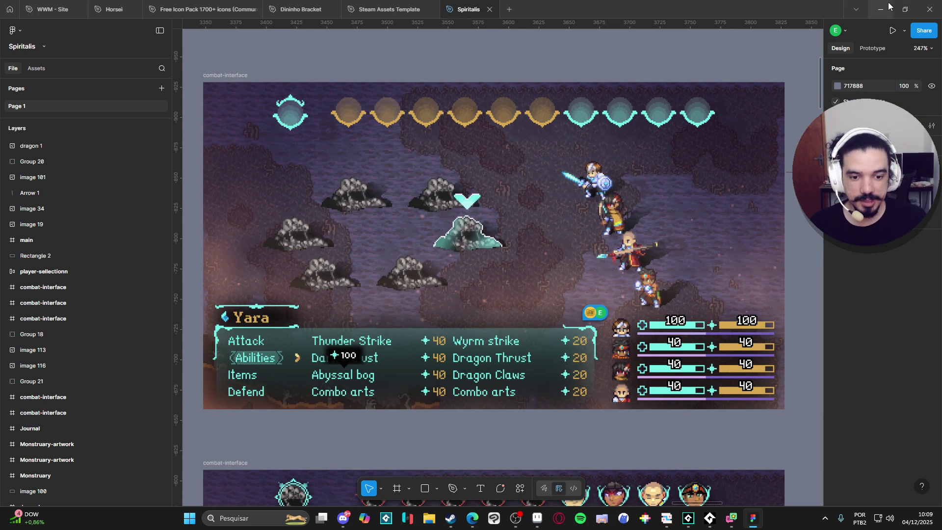
scroll(374, 260, down, 5)
scroll(374, 260, up, 3)
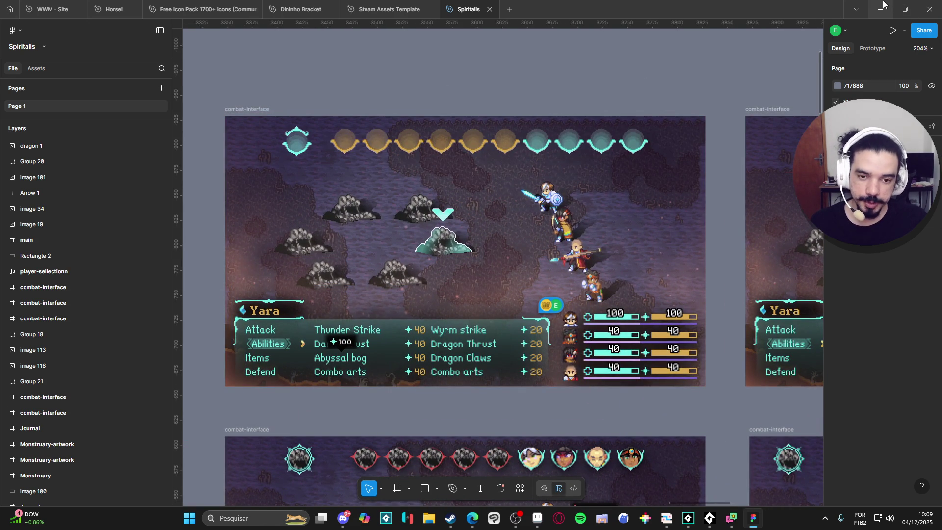
click(882, 7)
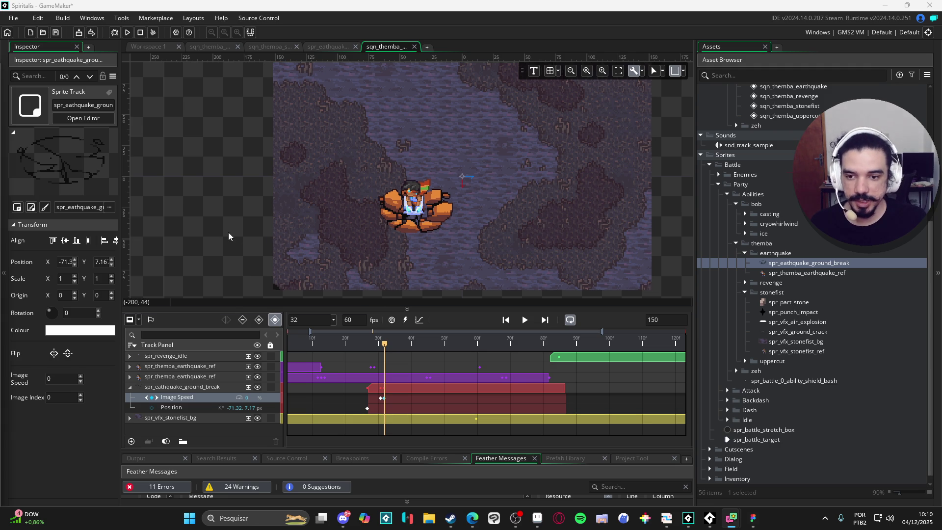
click(326, 231)
click(361, 219)
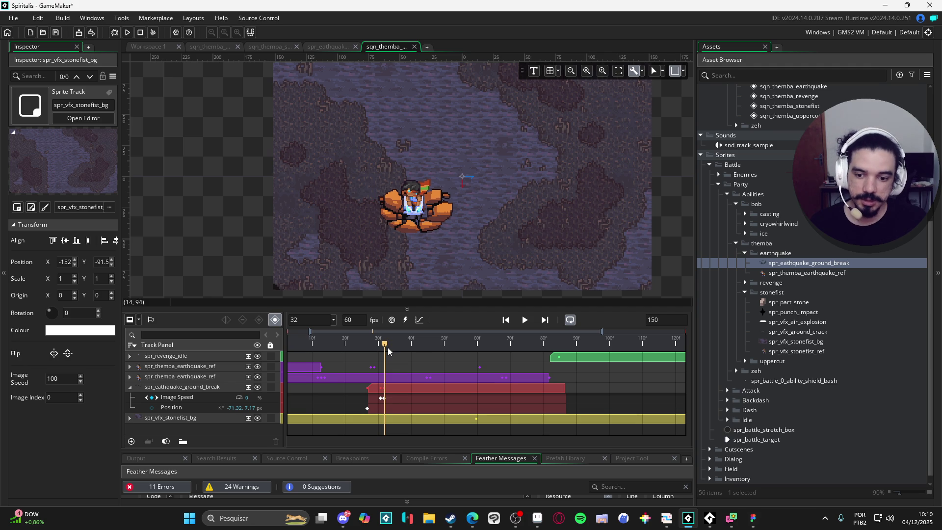
mouse_move(384, 350)
mouse_down()
mouse_move(374, 349)
mouse_move(386, 349)
mouse_up()
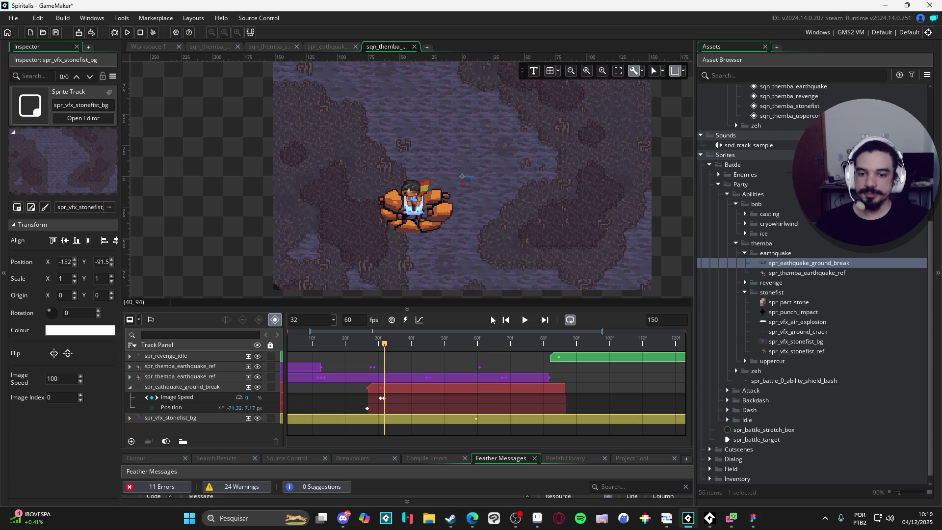
click(352, 343)
mouse_move(352, 346)
mouse_down()
mouse_move(398, 347)
mouse_move(351, 344)
mouse_move(392, 338)
mouse_move(345, 341)
mouse_move(402, 326)
mouse_move(460, 329)
mouse_up()
mouse_move(354, 342)
mouse_down()
mouse_move(515, 348)
mouse_move(480, 358)
mouse_move(506, 360)
mouse_up()
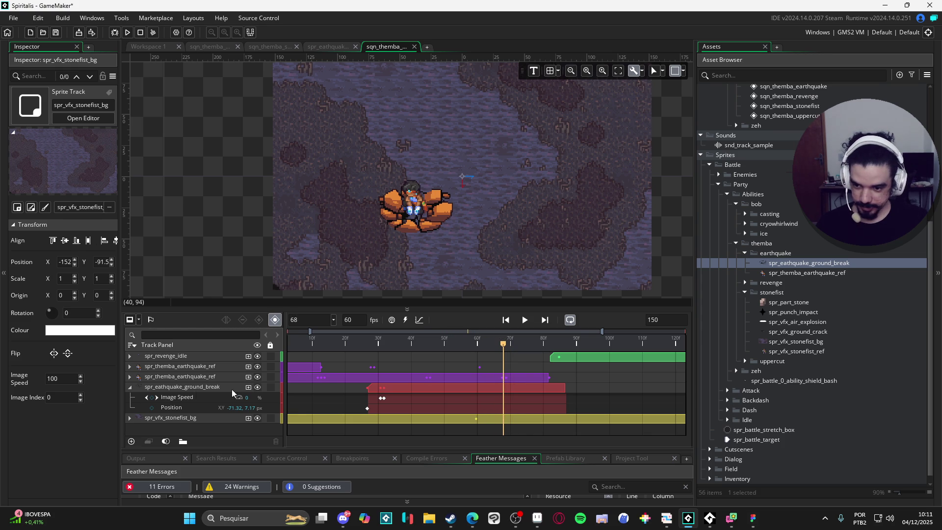
click(248, 387)
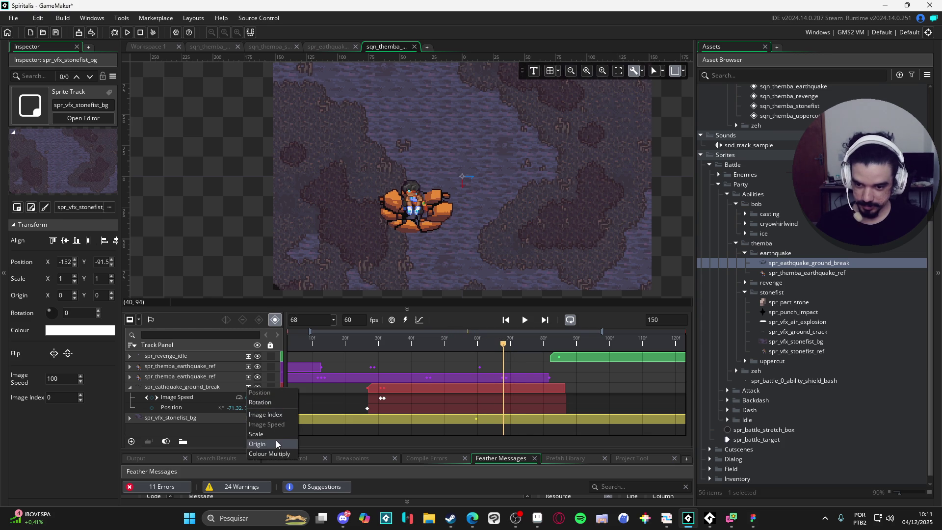
Add and remove an Image Index track, then add a Colour Multiply track to the ground-break.
click(275, 415)
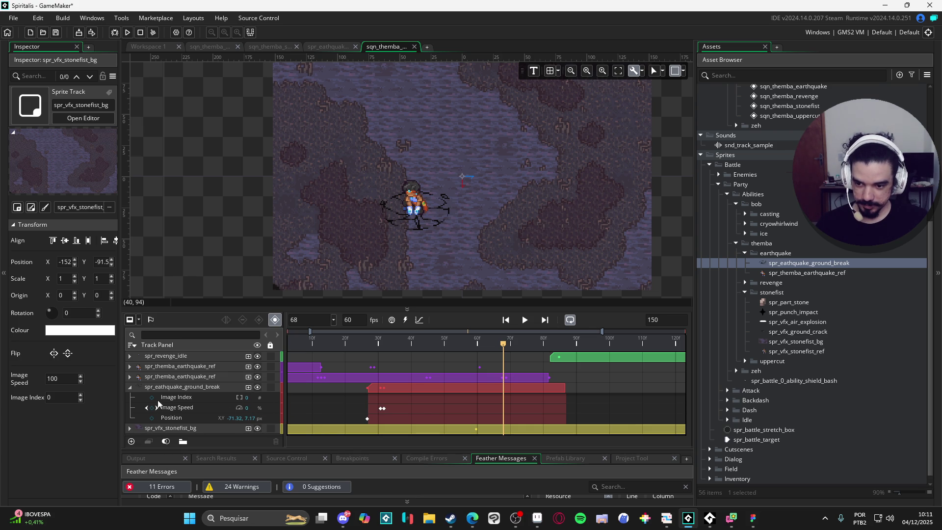
key(Delete)
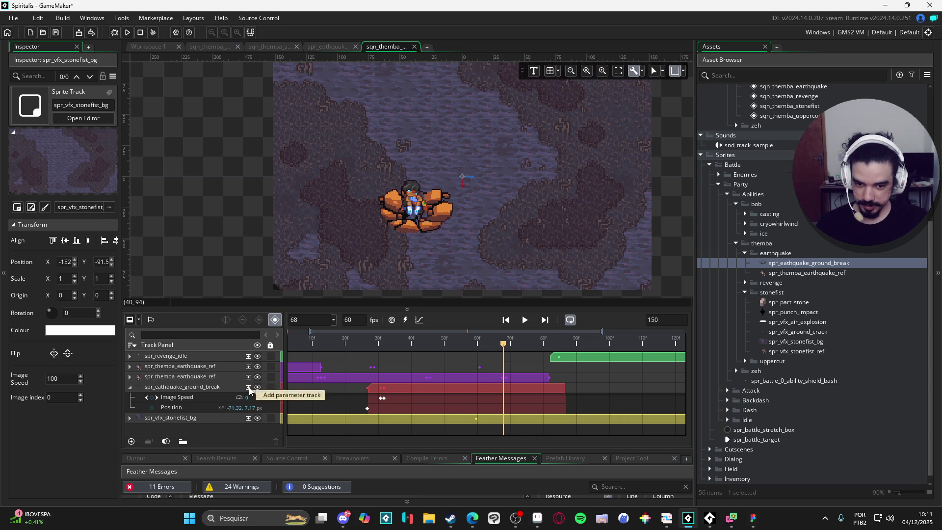
click(248, 387)
click(271, 453)
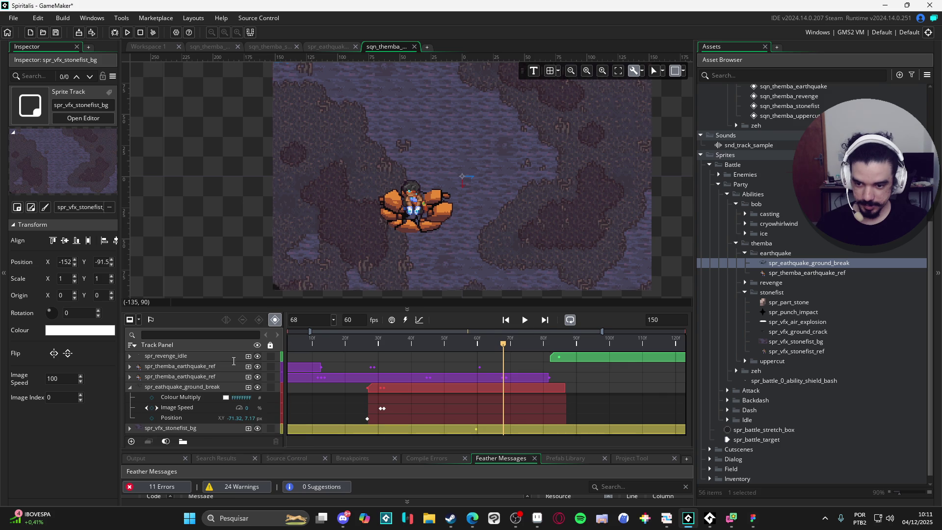
Key Colour Multiply opaque white at frame 68 and fully transparent at frame 74.
click(227, 399)
drag(226, 124, 259, 120)
click(265, 218)
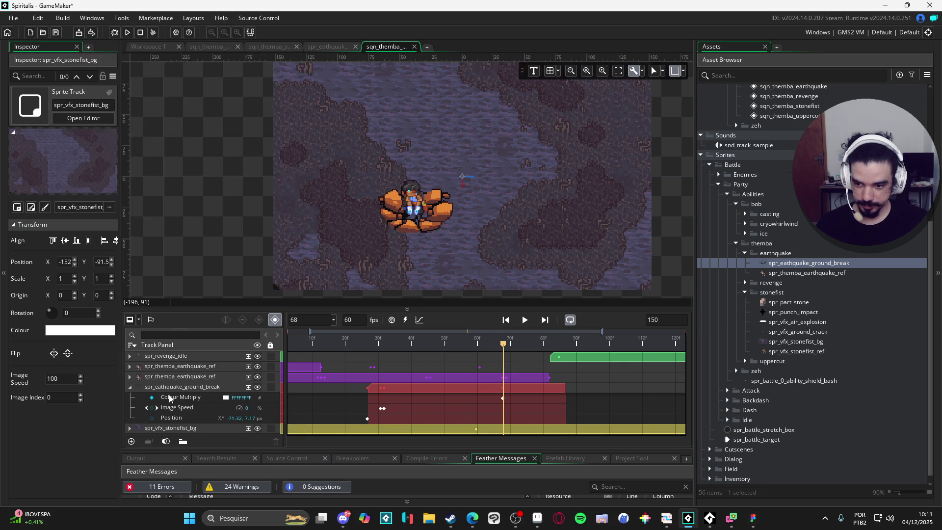
drag(503, 345, 523, 346)
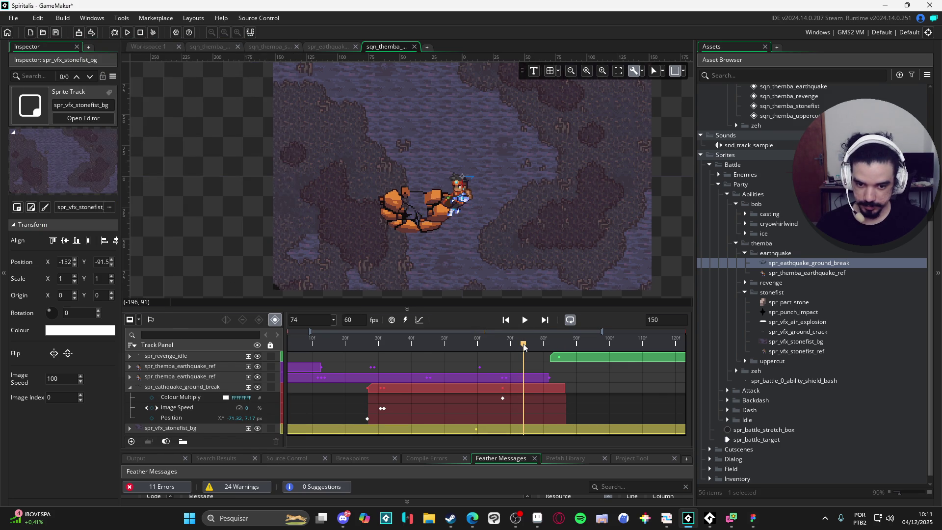
click(225, 397)
click(208, 118)
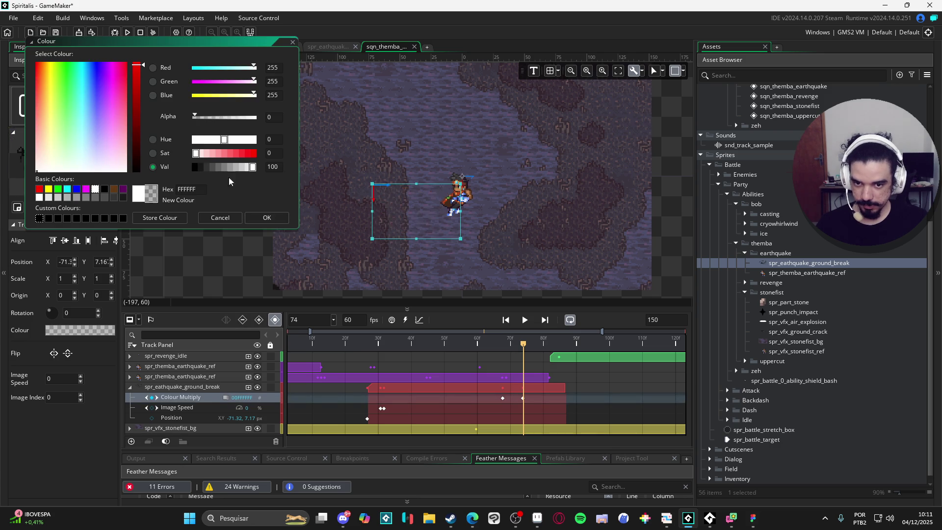
Confirm the zero-alpha Colour Multiply key at frame 74 and scrub to check the crack fades out.
click(267, 218)
mouse_move(523, 345)
mouse_down()
mouse_move(512, 345)
mouse_move(535, 343)
mouse_up()
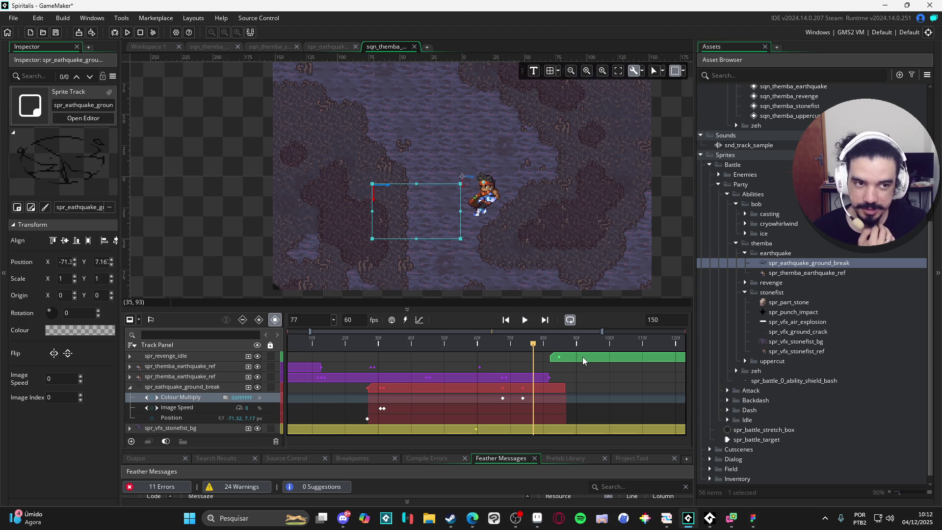
Preview the frames after the fade-out, then rewind and play the sequence from the start.
mouse_move(534, 345)
mouse_down()
mouse_move(568, 343)
mouse_move(425, 344)
mouse_move(515, 344)
mouse_move(548, 330)
mouse_up()
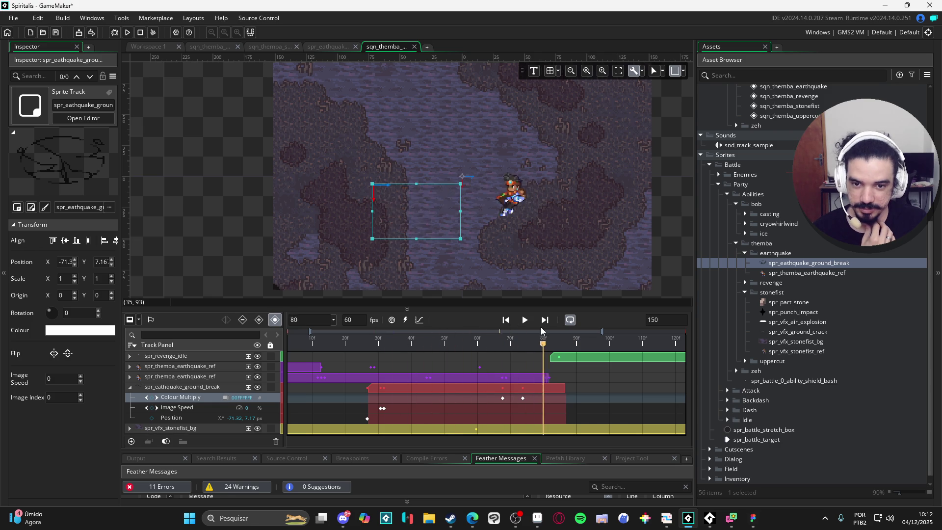
key(Home)
key(space)
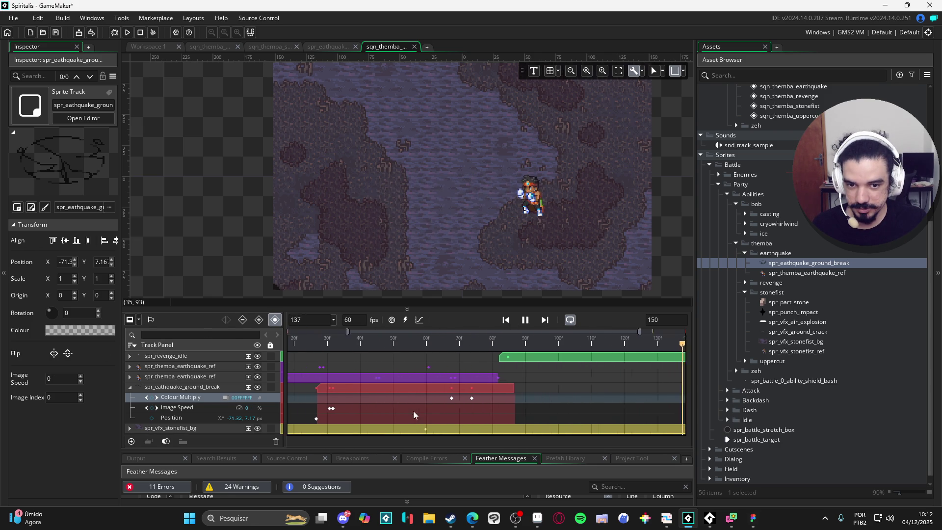
click(525, 320)
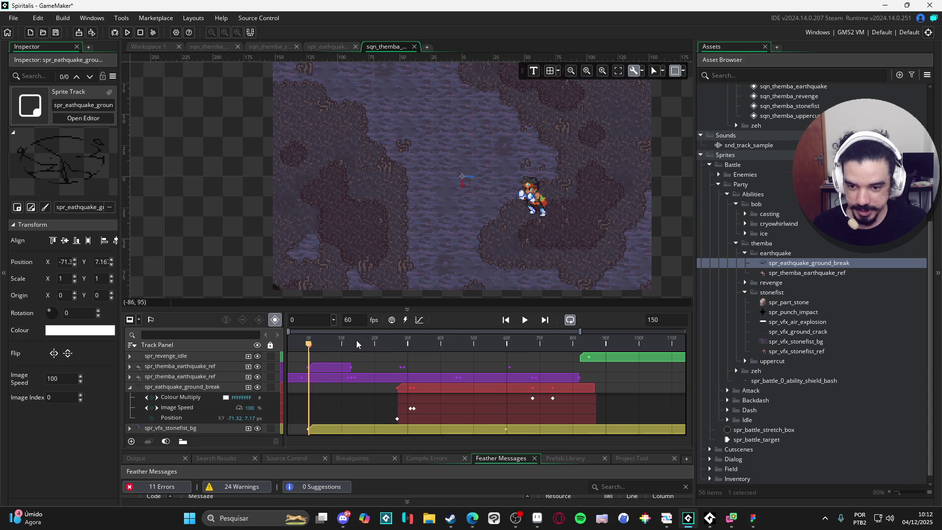
key(space)
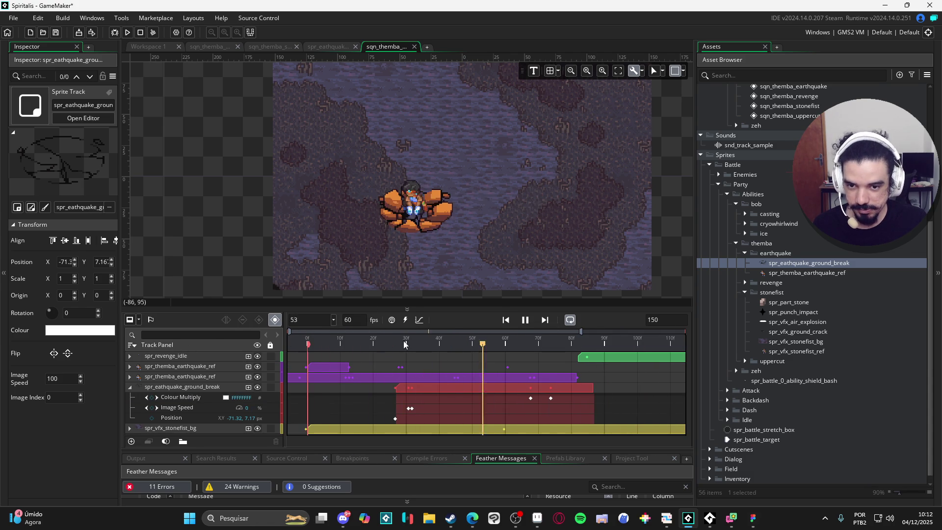
key(space)
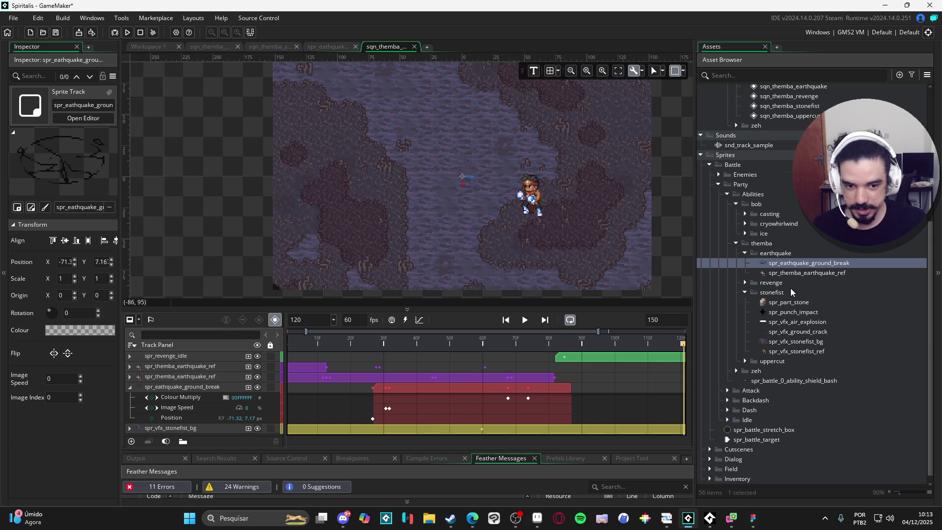
Shorten the sequence length to 120 frames and play it back.
click(408, 344)
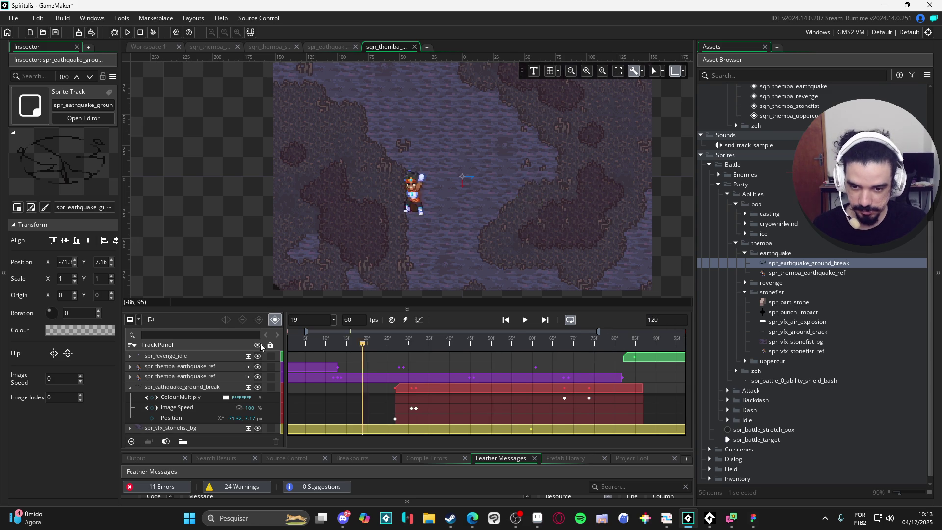
key(space)
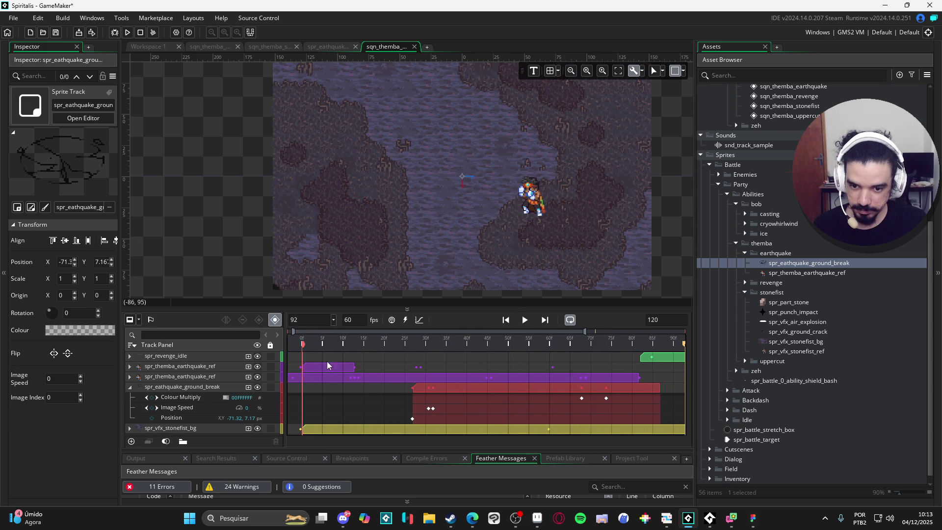
key(space)
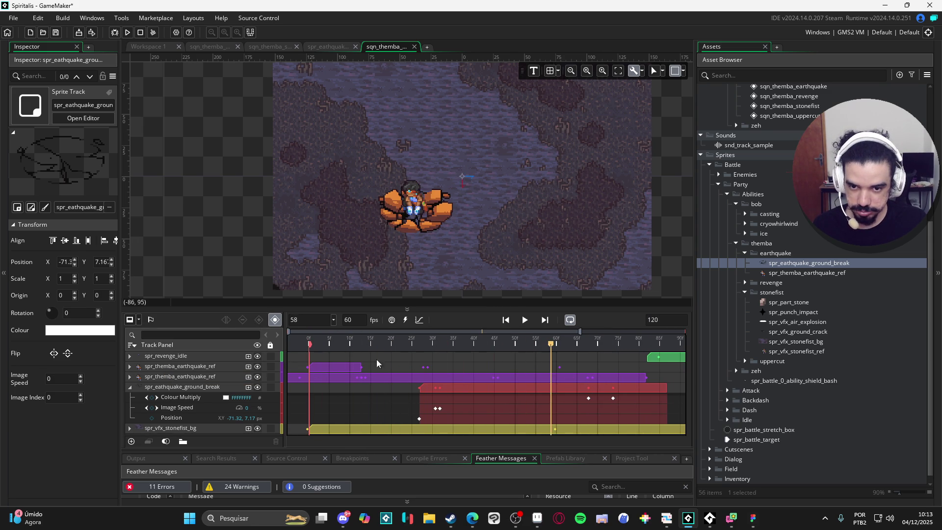
key(space)
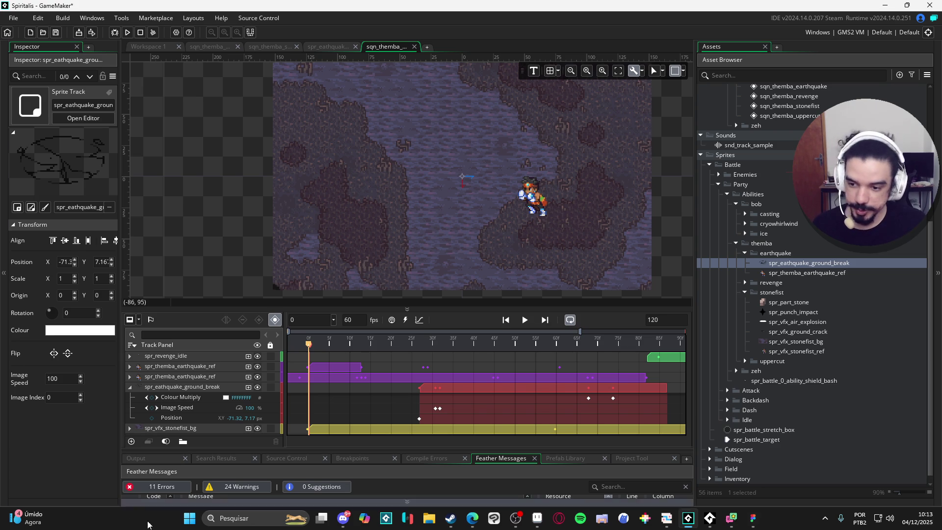
Collapse the spr_eathquake_ground_break track, step one frame, and play the sequence through.
click(129, 386)
key(period)
key(space)
key(space)
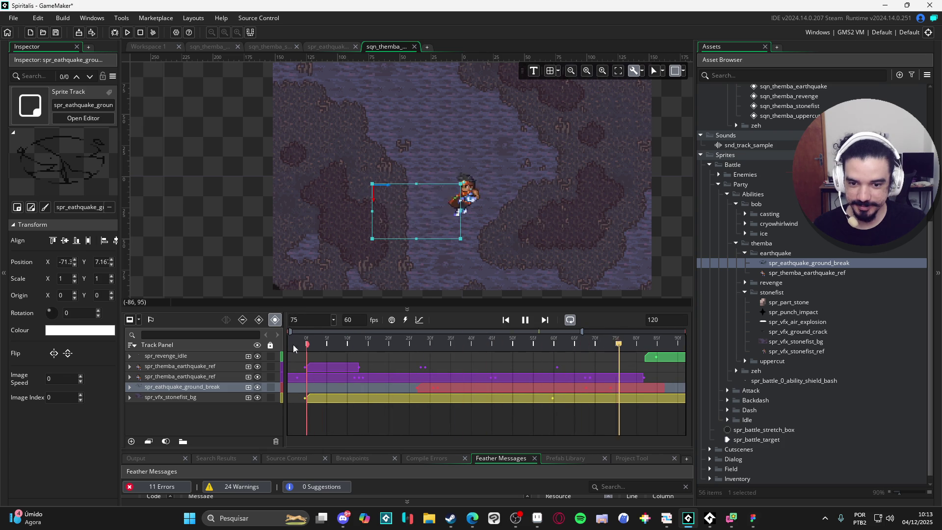
key(space)
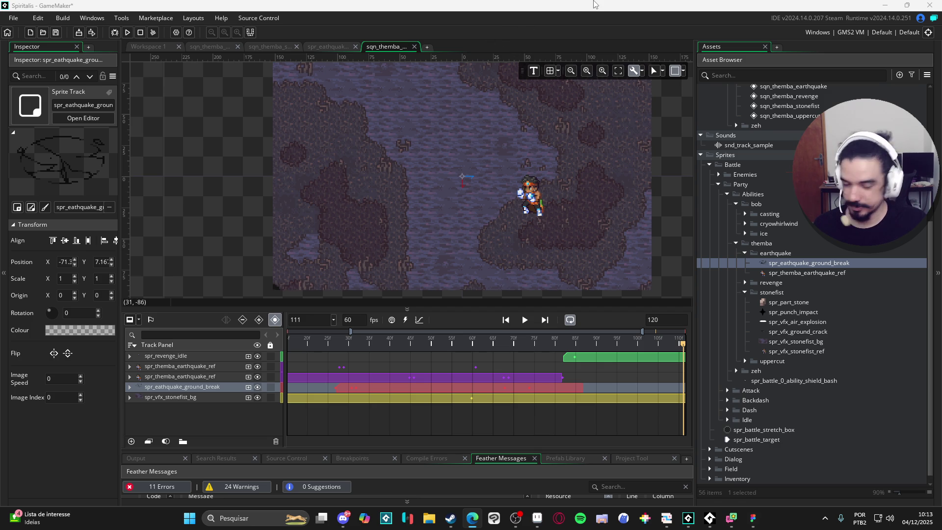
click(524, 320)
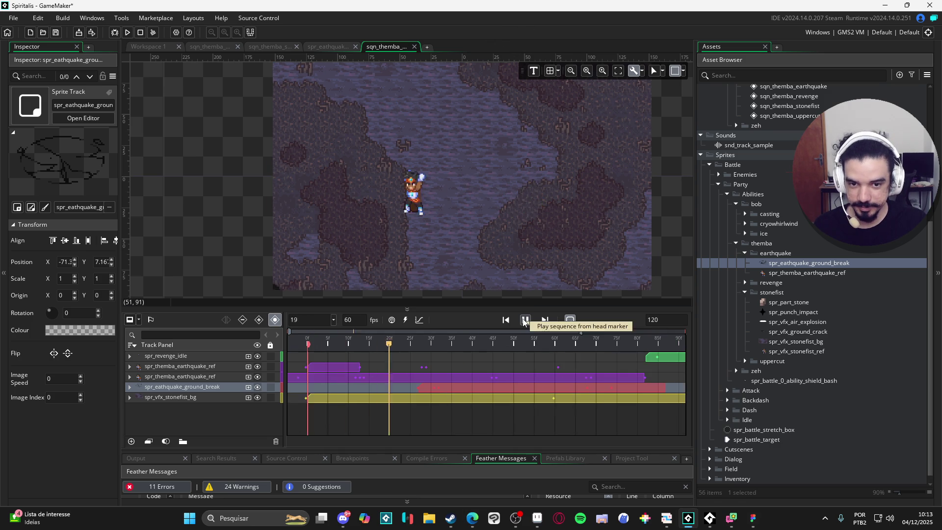
click(524, 320)
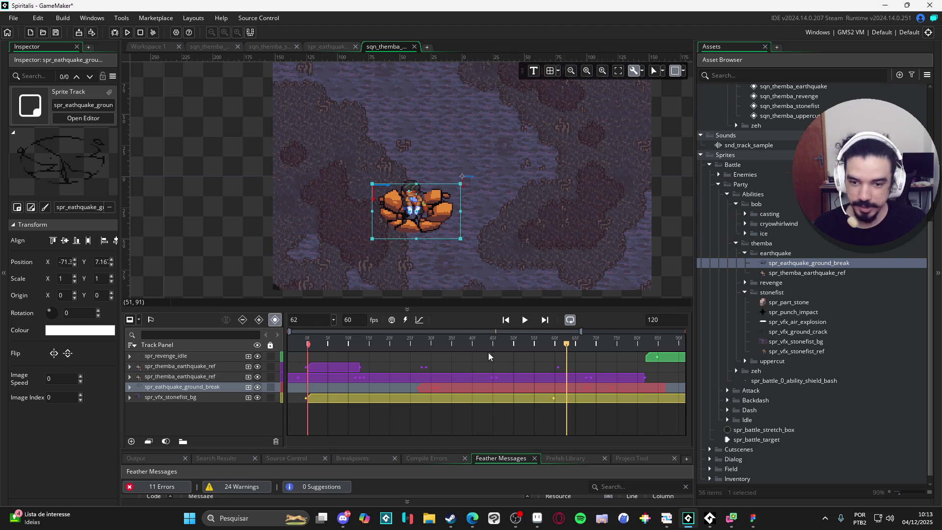
scroll(799, 245, up, 10)
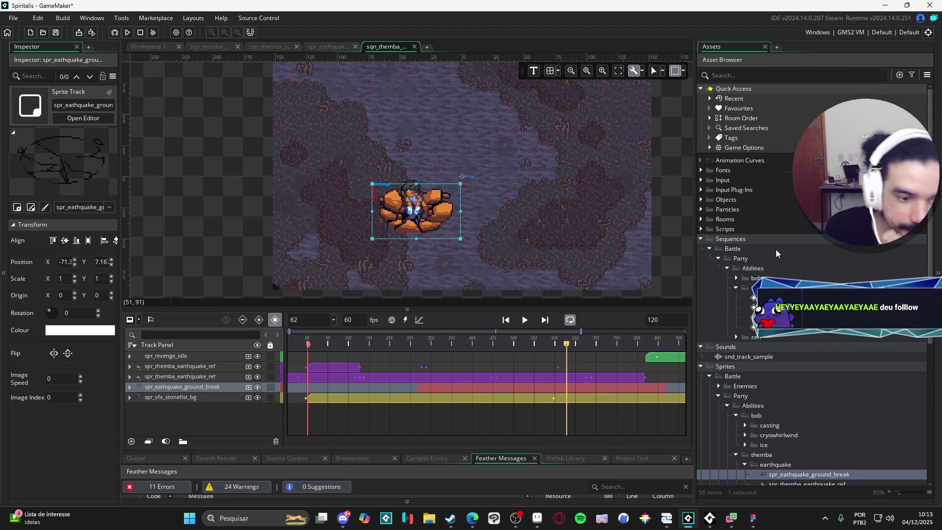
Add part_ejection_rock from Particles > battle at frame 62 and move its track to the top.
click(702, 210)
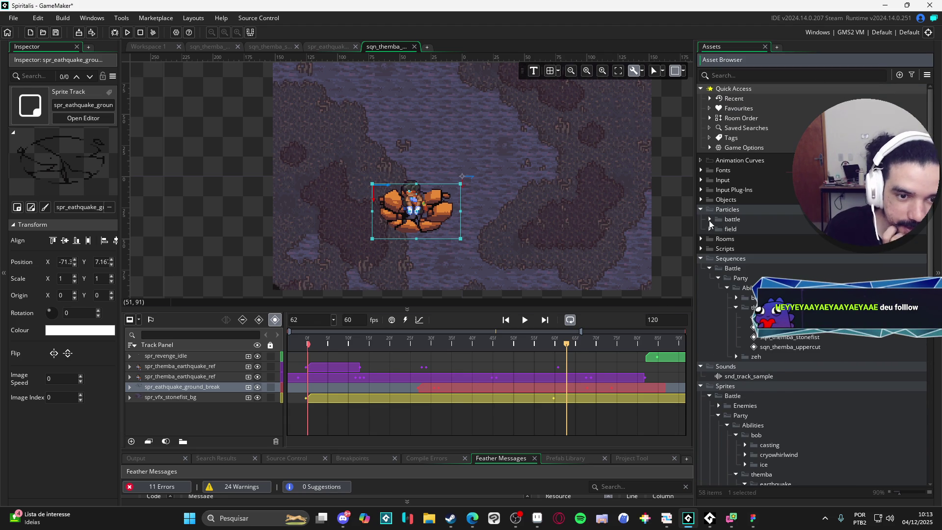
click(710, 219)
click(787, 229)
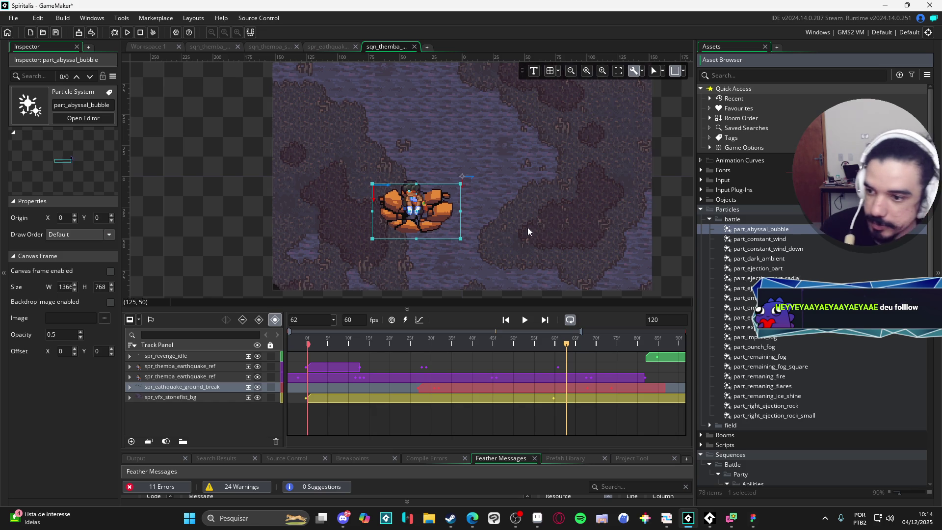
key(Down)
key(Down)
key(Down)
key(Down)
key(Down)
key(Down)
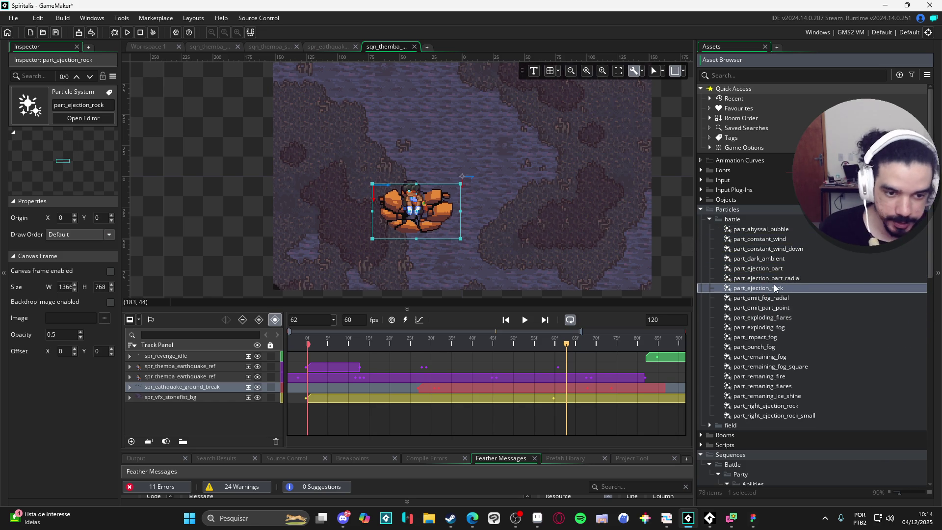
mouse_move(772, 287)
mouse_down()
mouse_move(417, 226)
mouse_move(424, 233)
mouse_up()
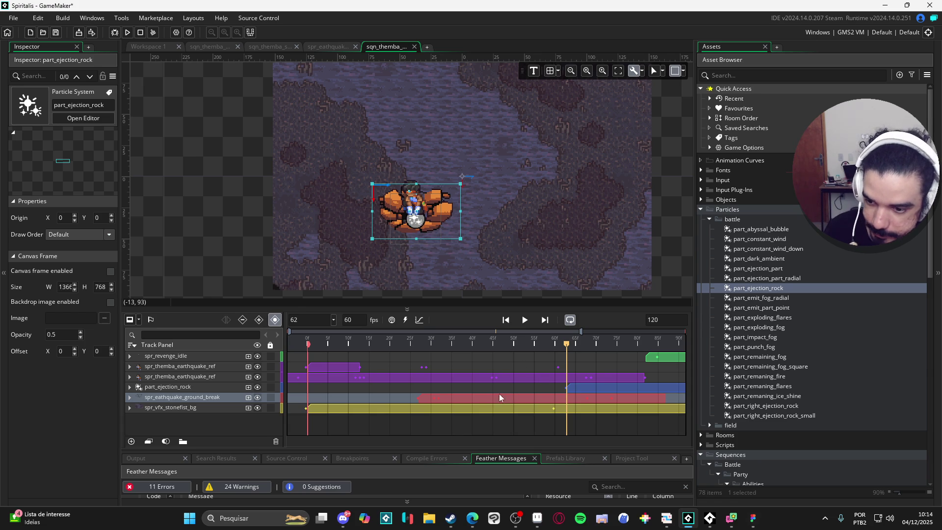
drag(191, 387, 189, 354)
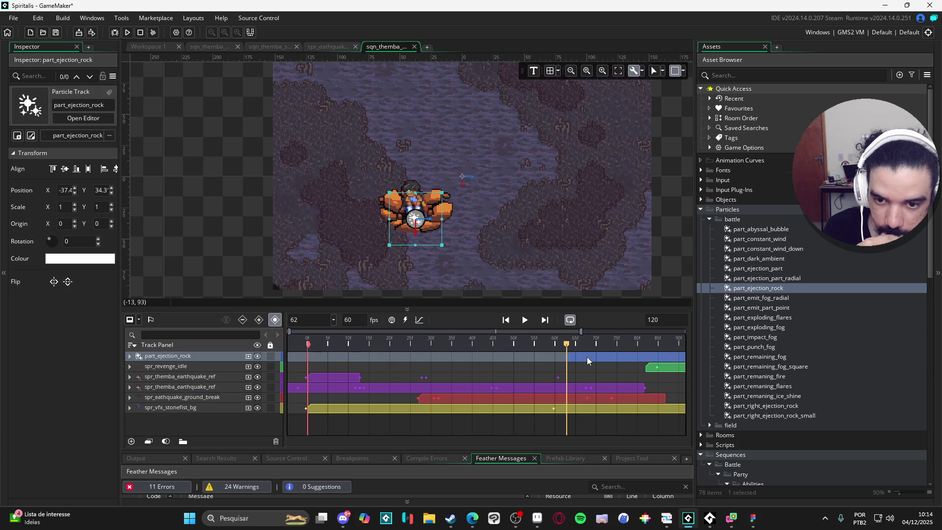
Rewind, make the canvas preview taller, then play and scrub to the ground-break moment.
mouse_move(578, 347)
mouse_down()
mouse_move(569, 346)
mouse_move(617, 346)
mouse_move(309, 346)
mouse_up()
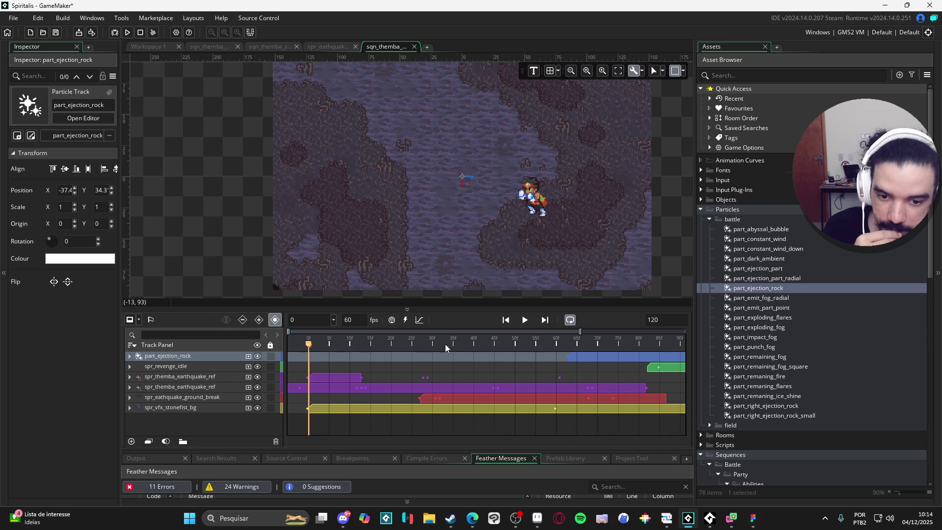
scroll(537, 260, up, 4)
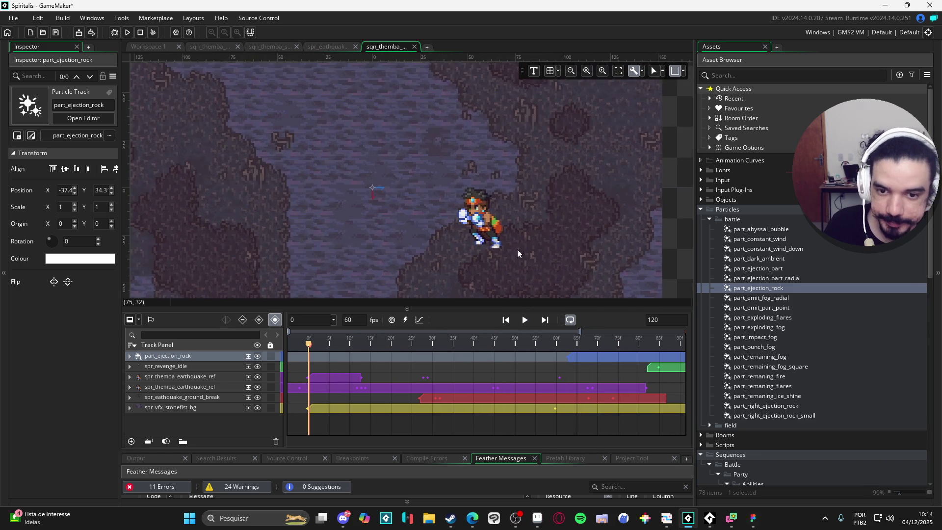
drag(543, 305, 545, 334)
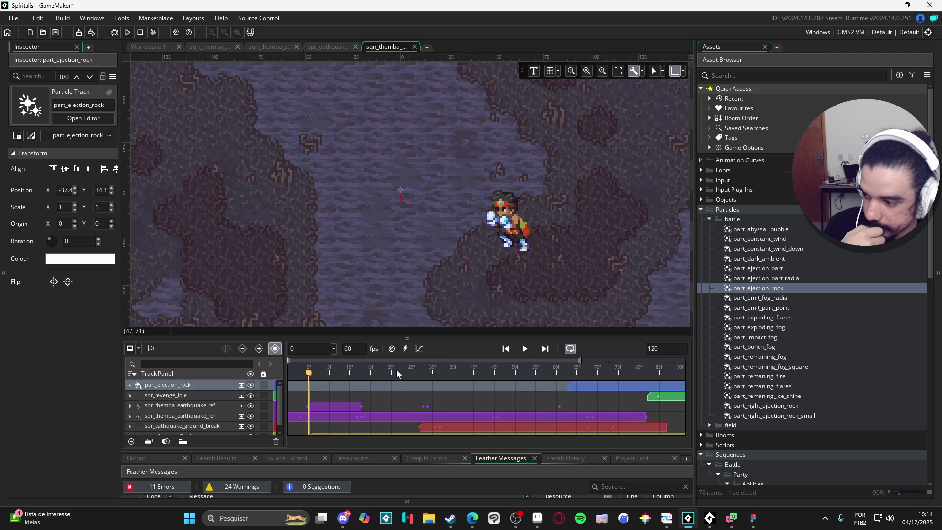
click(525, 348)
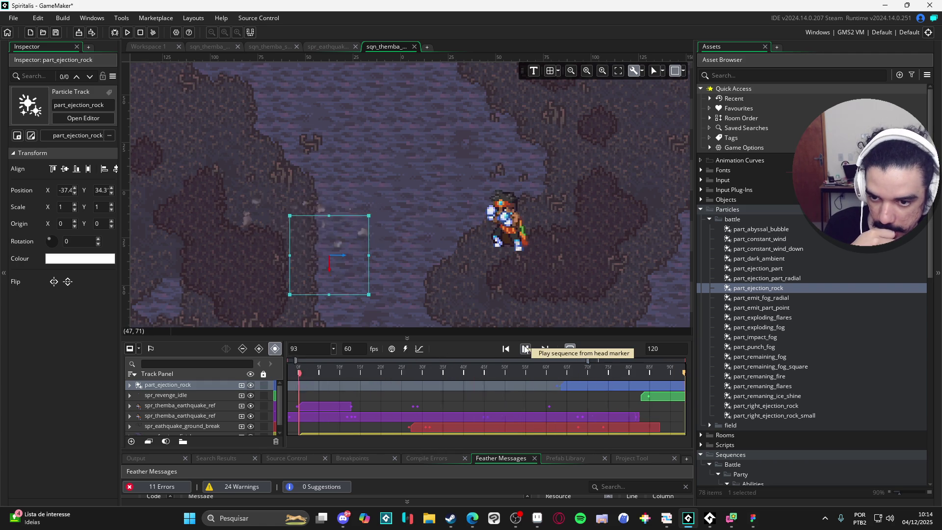
click(524, 348)
mouse_move(536, 376)
mouse_down()
mouse_move(343, 381)
mouse_move(412, 378)
mouse_move(330, 372)
mouse_move(353, 371)
mouse_up()
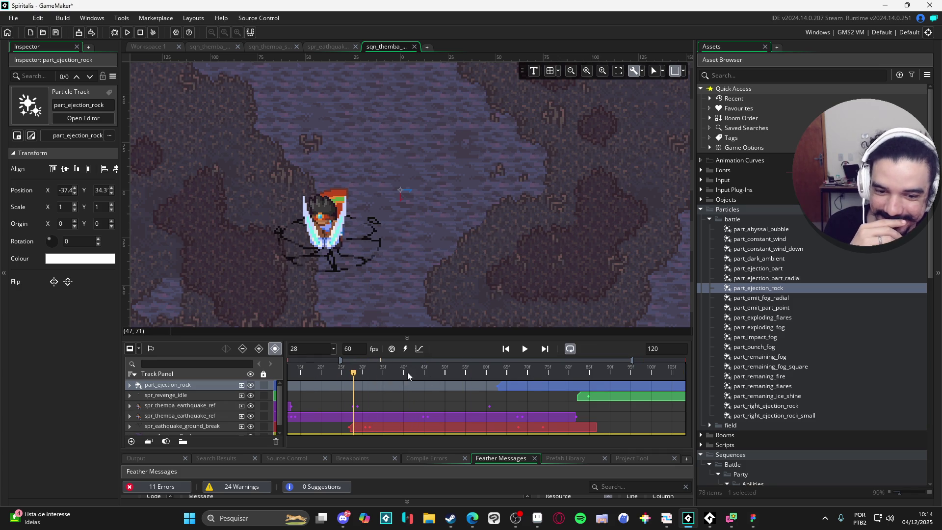
Move the part_ejection_rock clip start back to frame 28 and rewind to the start.
click(551, 387)
drag(545, 385, 403, 391)
key(Home)
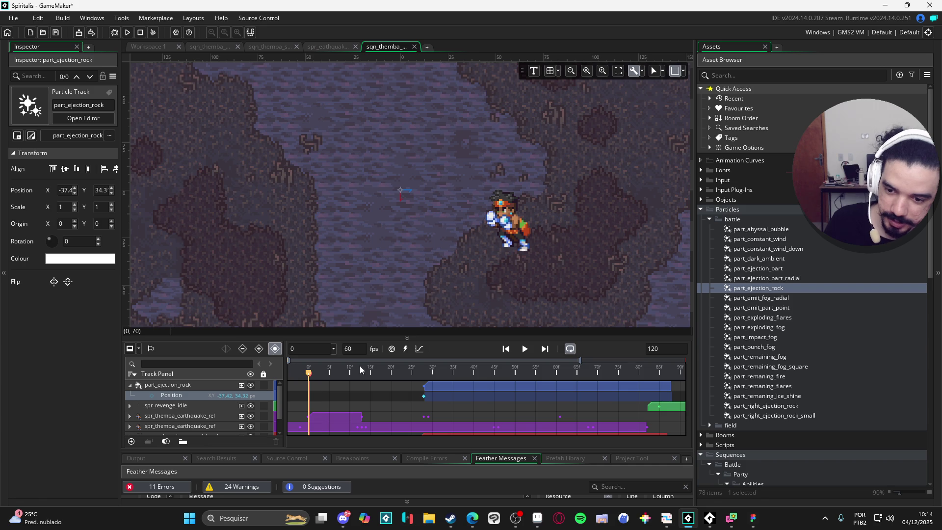
Preview the rocks, then shift the emitter at frame 28 left to X -51.4.
key(space)
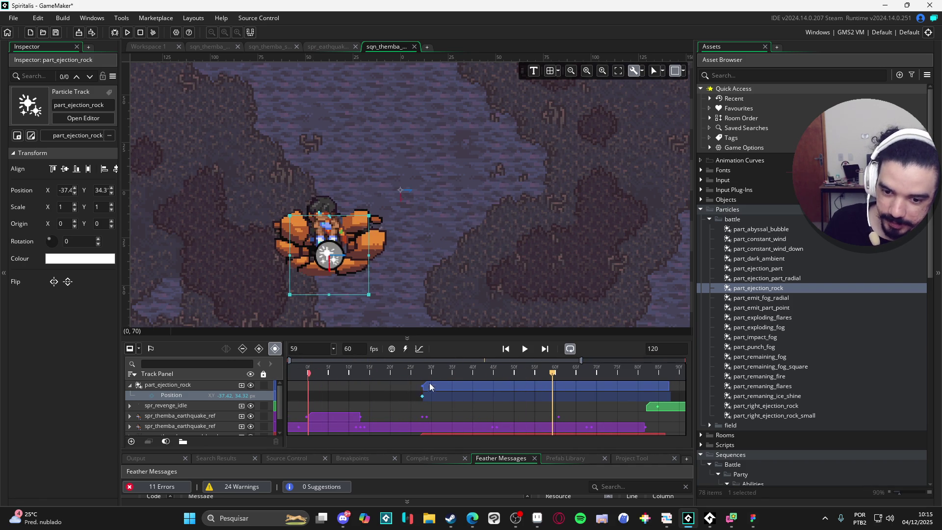
key(space)
click(479, 386)
click(427, 370)
click(331, 255)
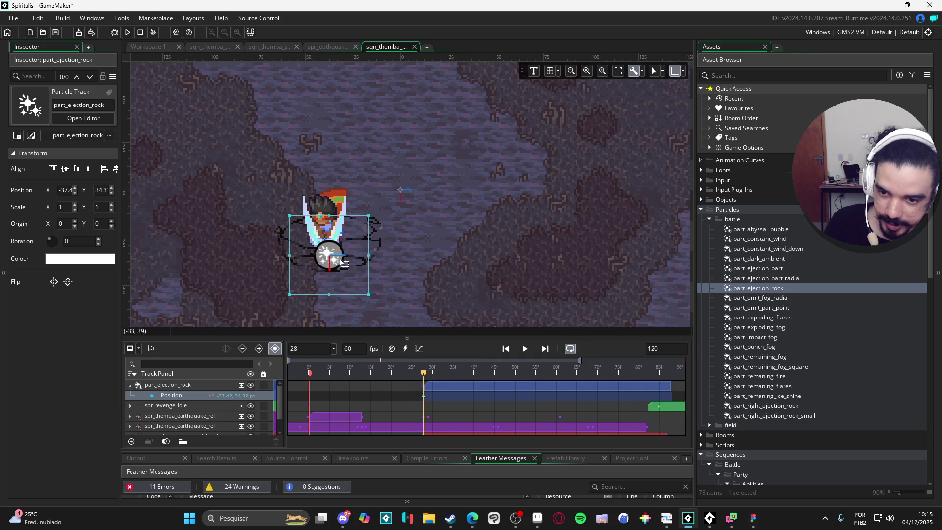
drag(340, 255, 314, 256)
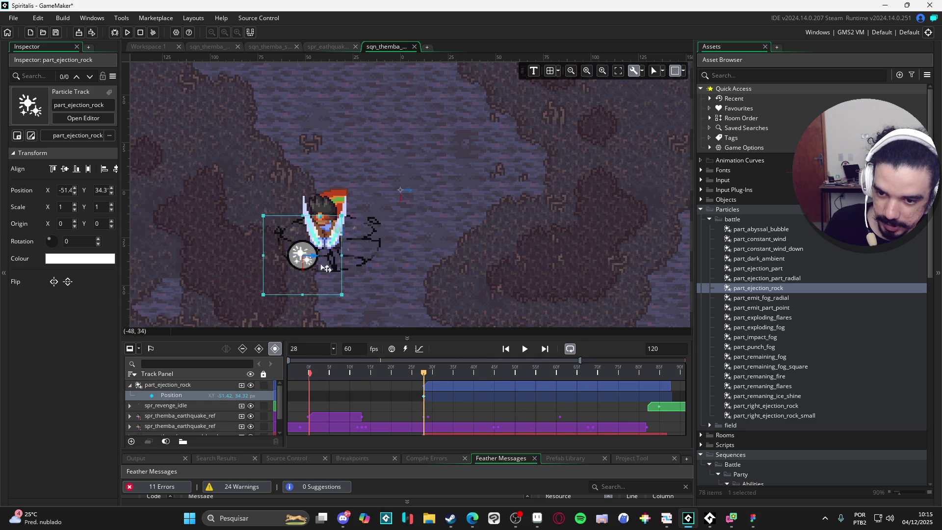
Duplicate the part_ejection_rock track with Ctrl+D.
click(141, 385)
click(130, 385)
key(ctrl+d)
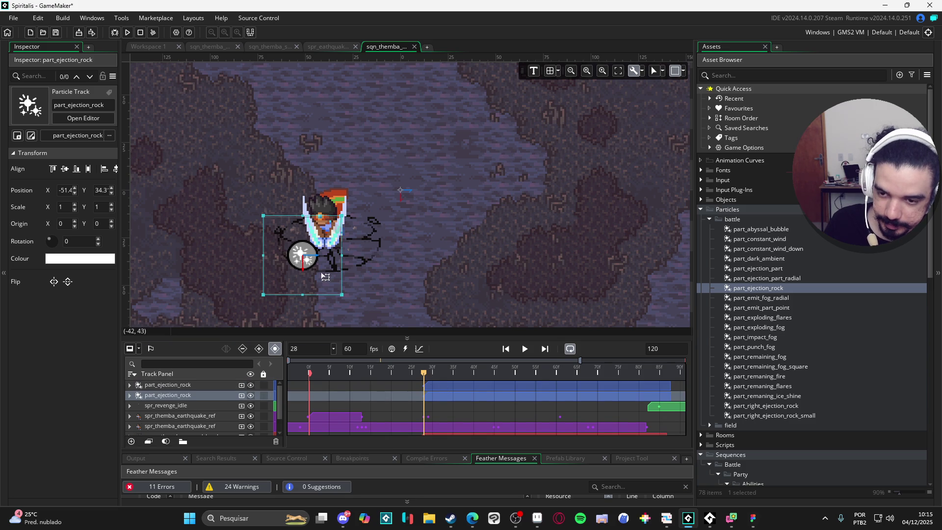
Move the first ejection-rock emitter right to (-24.4, 34.3) and preview both rock bursts.
click(190, 385)
drag(314, 257, 374, 259)
key(space)
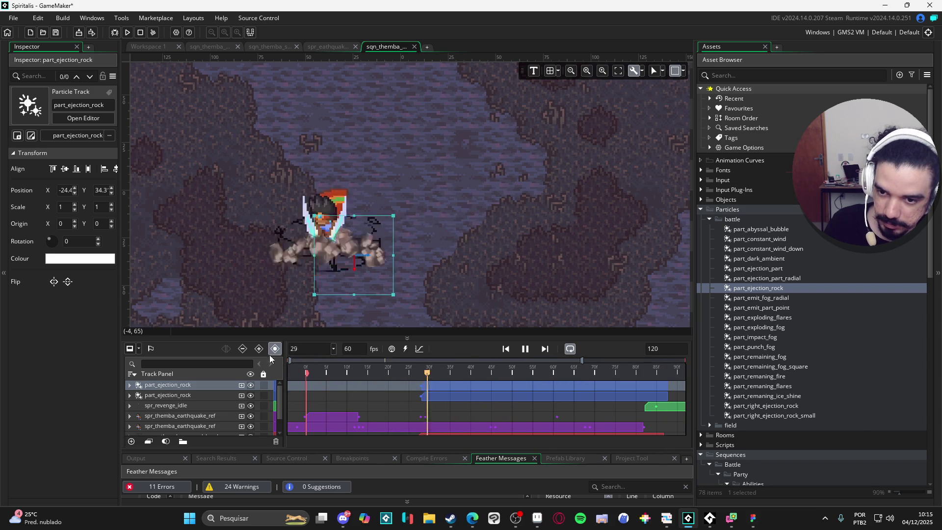
key(space)
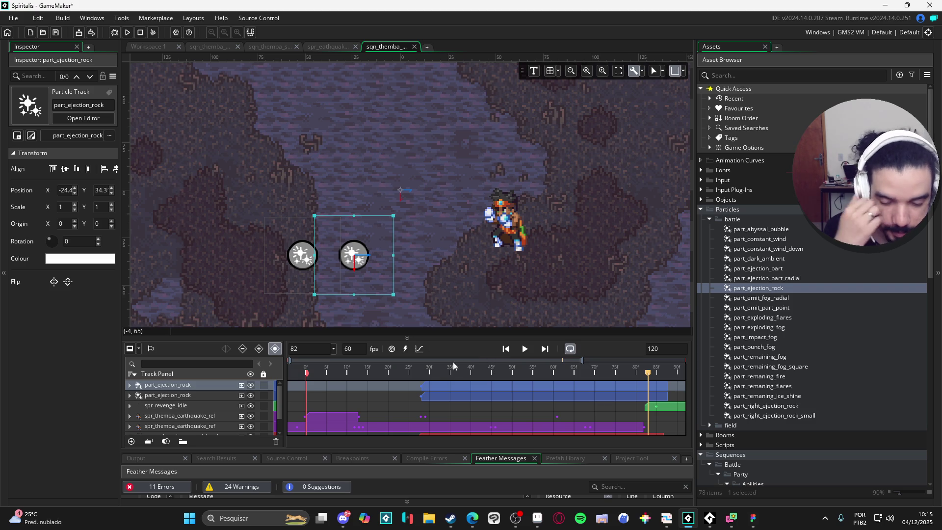
key(Home)
click(525, 349)
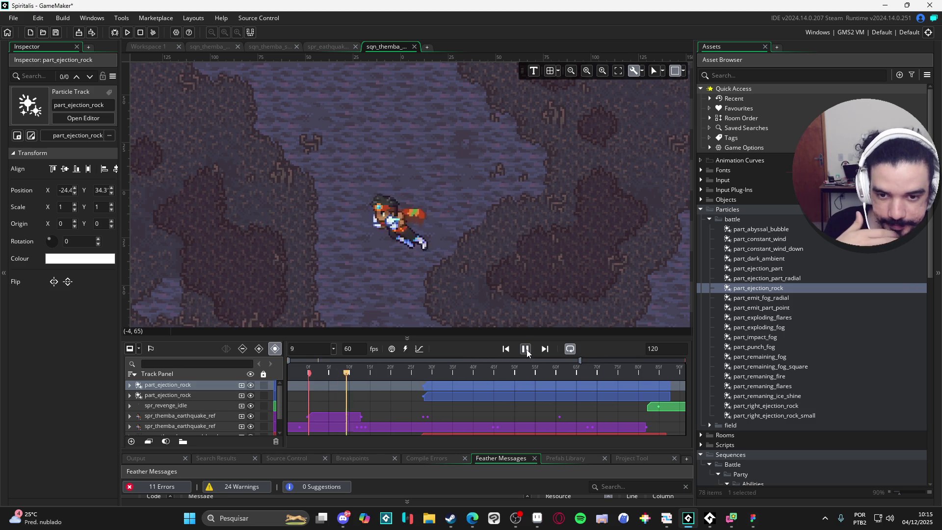